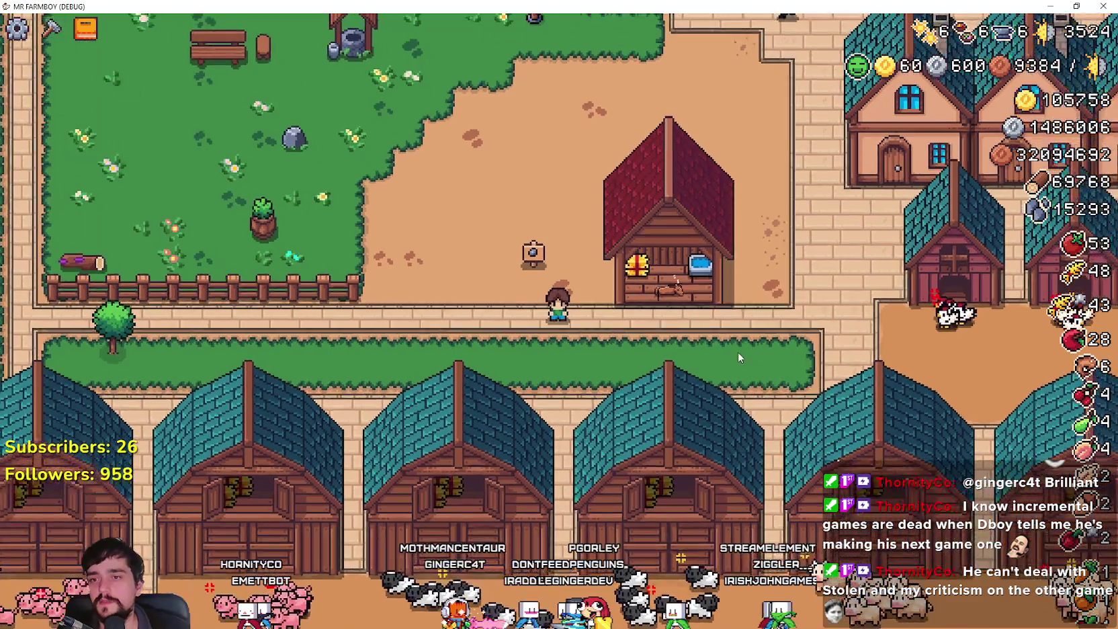
# Glance at the Godot editor script, then return to the running game
pyautogui.scroll(2, 730, 337)
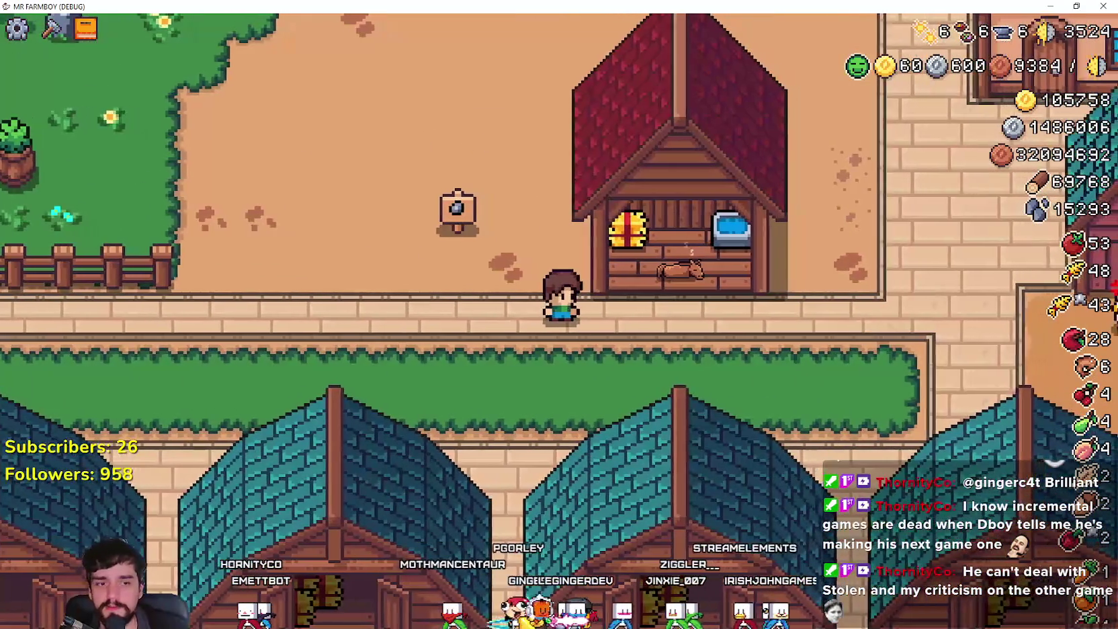
pyautogui.hotkey('alt', 'Tab')
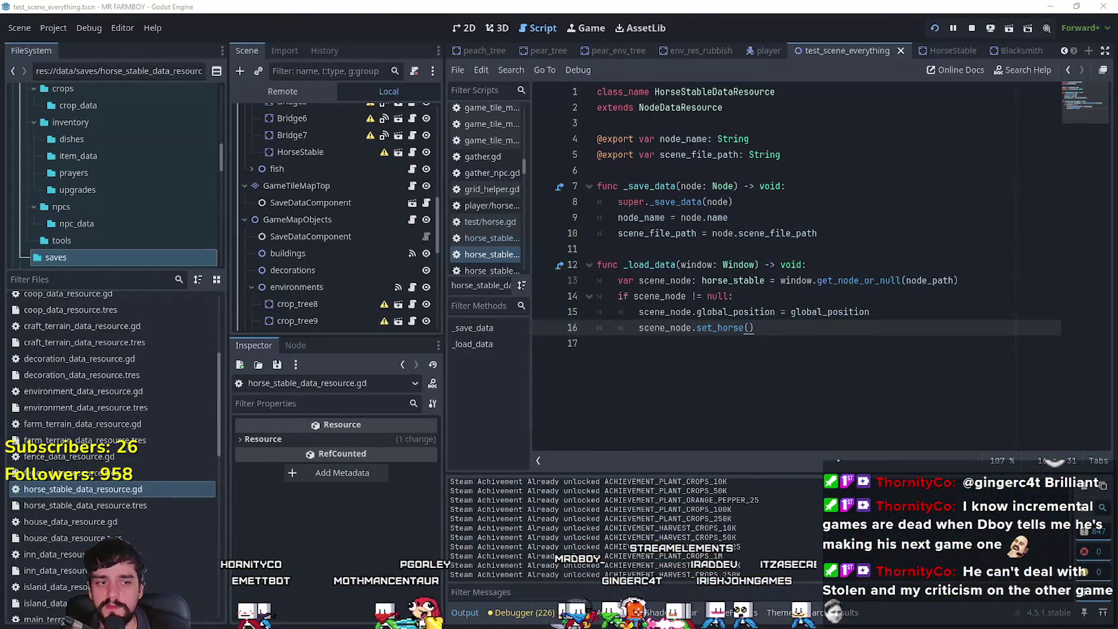
pyautogui.hotkey('alt', 'Tab')
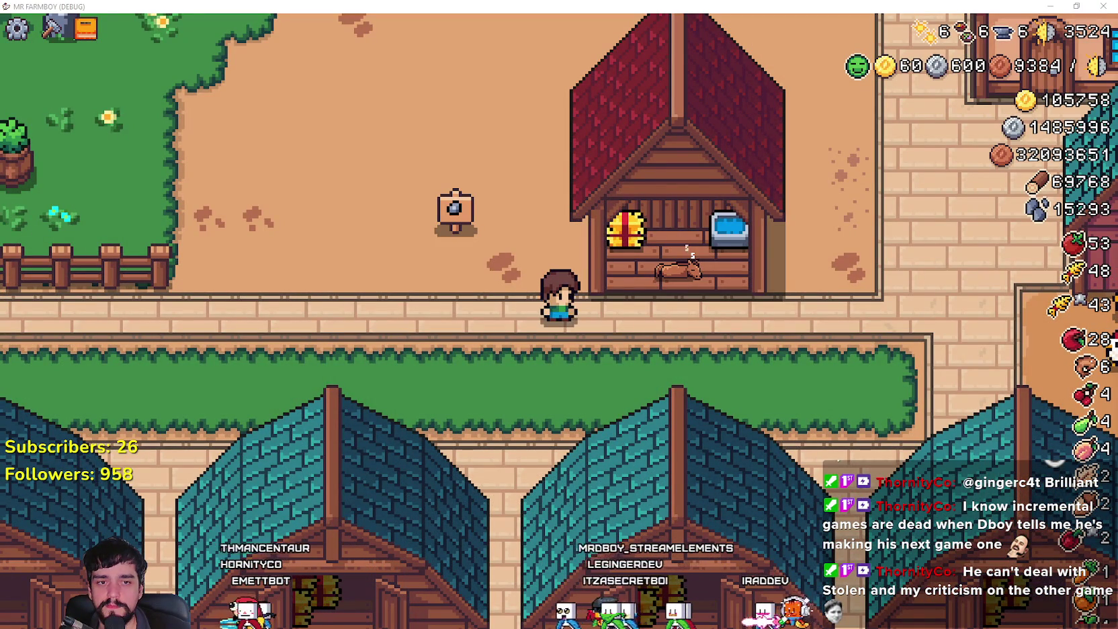
# Walk the farmer around the grass by the fence and the lower path
pyautogui.press('d')
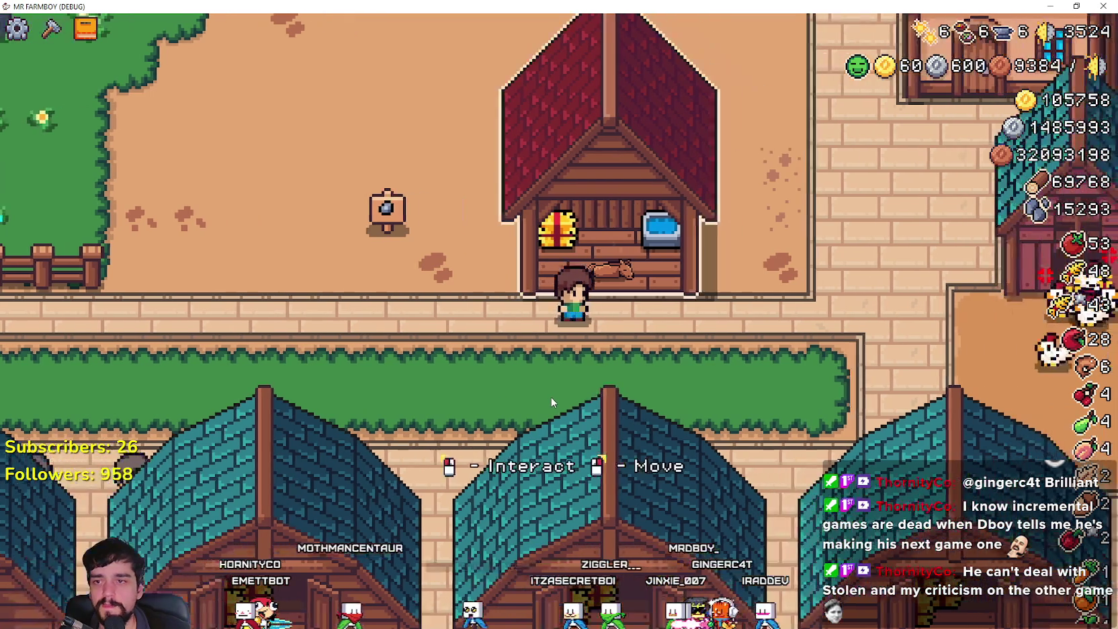
pyautogui.press('a')
pyautogui.press('d')
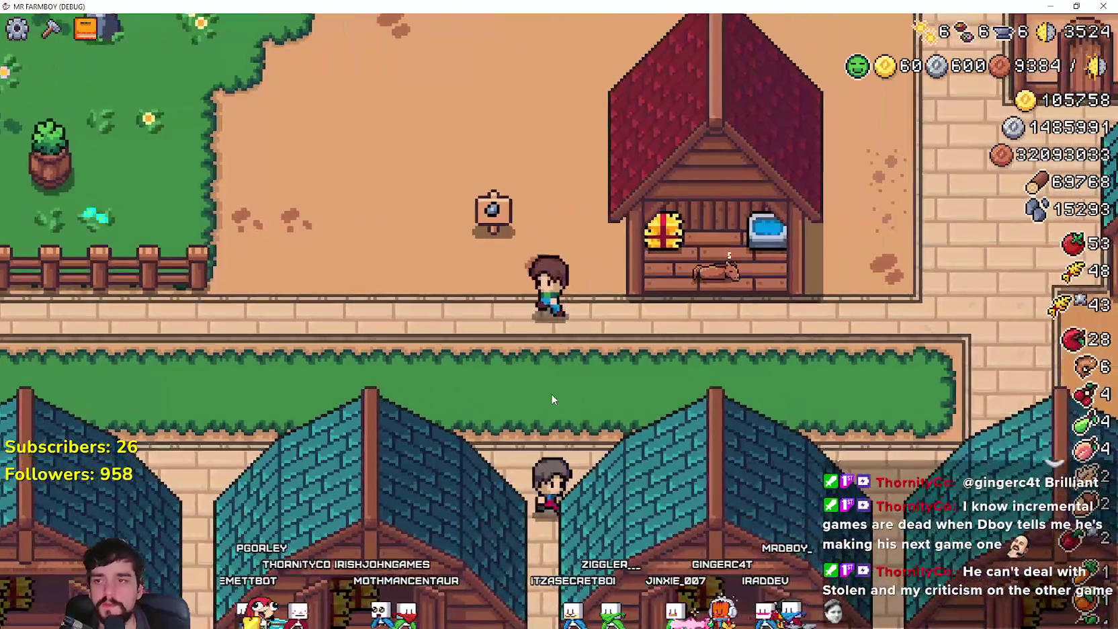
pyautogui.press('w')
pyautogui.press('a')
pyautogui.press('a')
pyautogui.press('s')
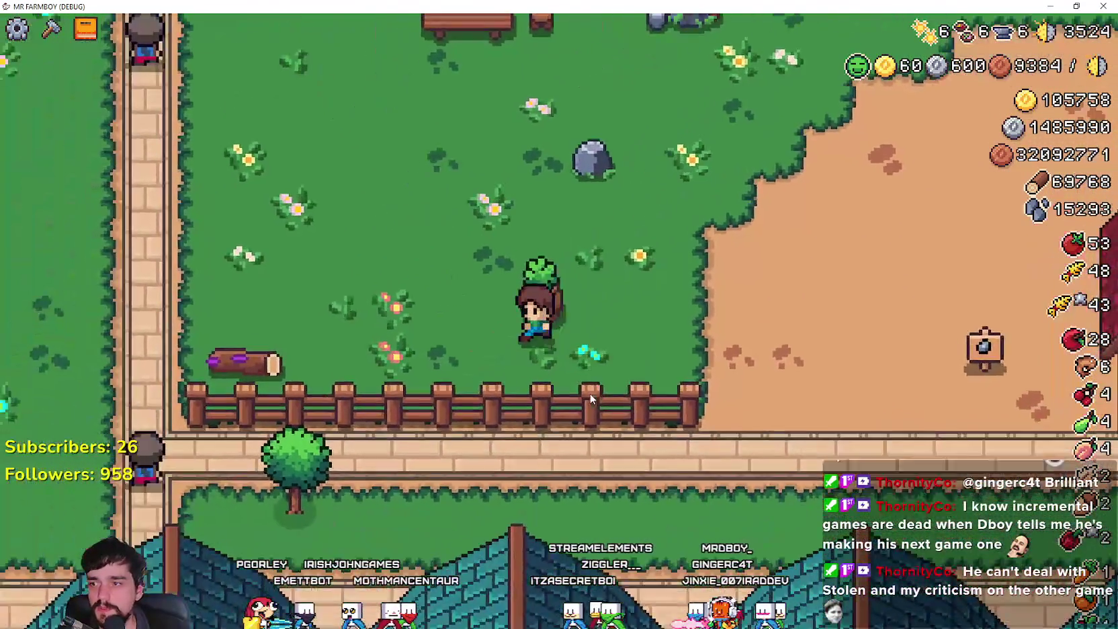
pyautogui.press('d')
pyautogui.press('w')
pyautogui.press('a')
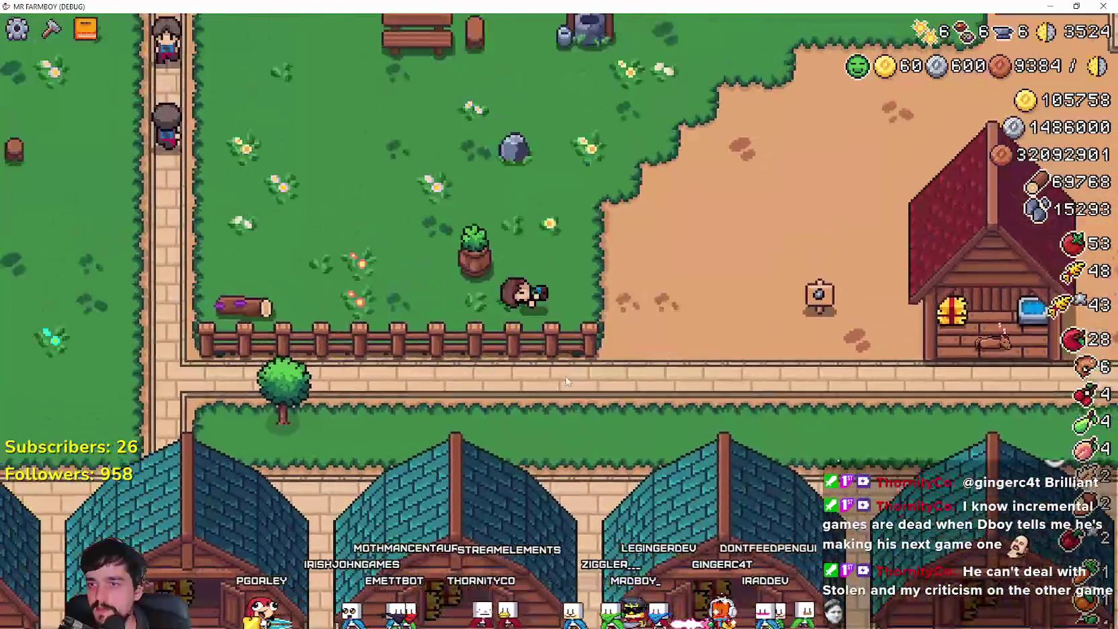
pyautogui.press('s')
pyautogui.press('d')
pyautogui.press('w')
# Walk the farmer along the path past the signpost to the stable doorway
pyautogui.press('w')
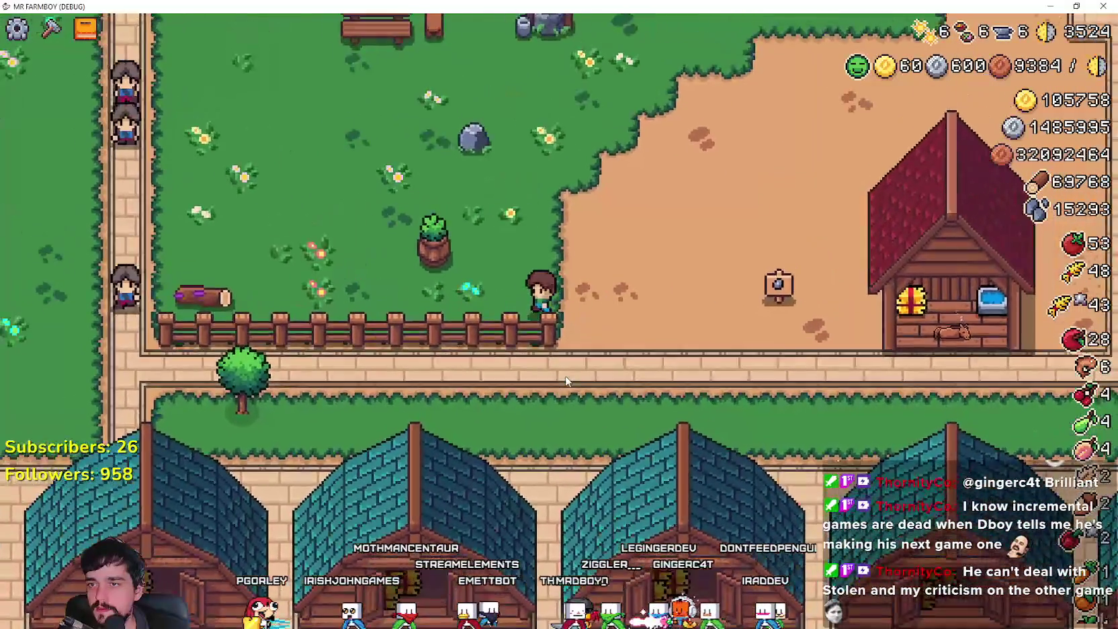
pyautogui.press('d')
pyautogui.press('s')
pyautogui.press('a')
pyautogui.press('w')
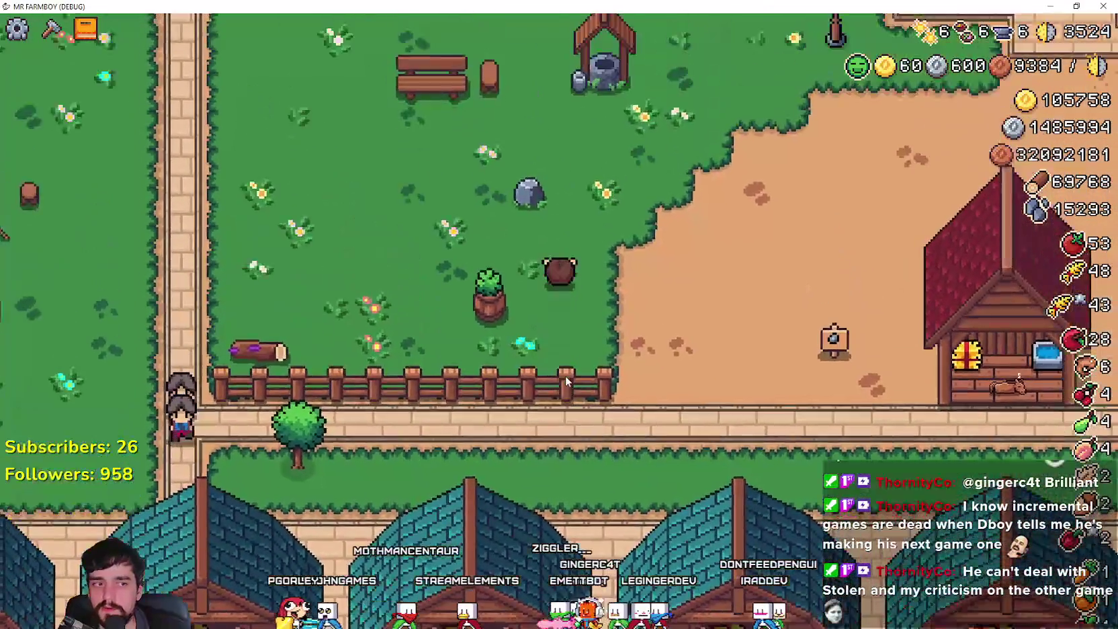
pyautogui.press('d')
pyautogui.press('s')
pyautogui.press('s')
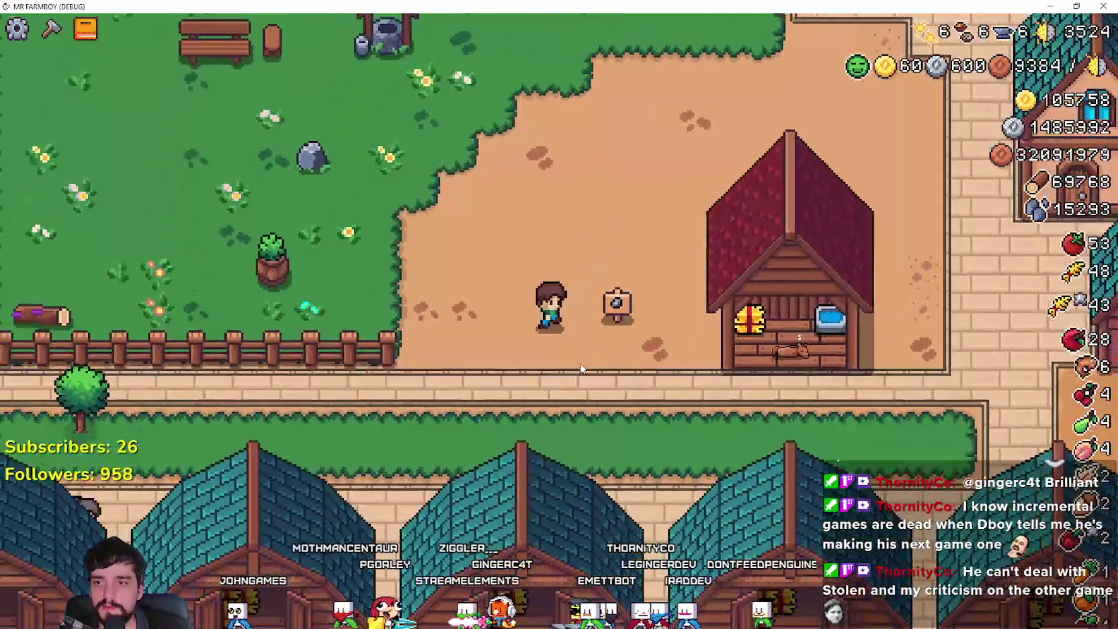
pyautogui.press('d')
pyautogui.press('s')
pyautogui.scroll(2, 704, 404)
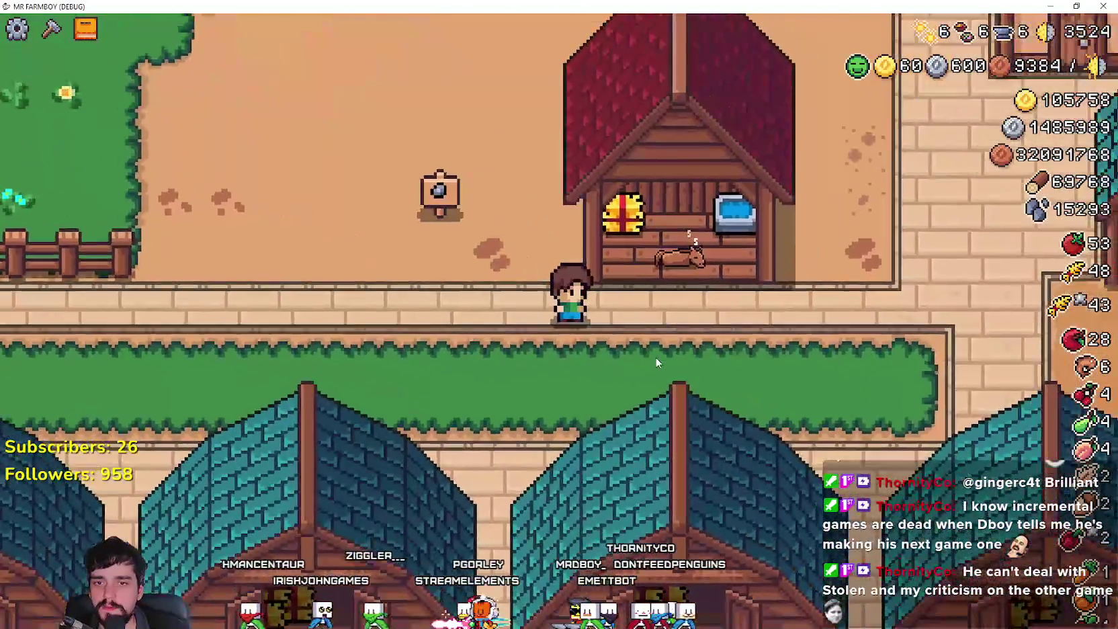
pyautogui.scroll(-4, 672, 376)
pyautogui.scroll(4, 655, 356)
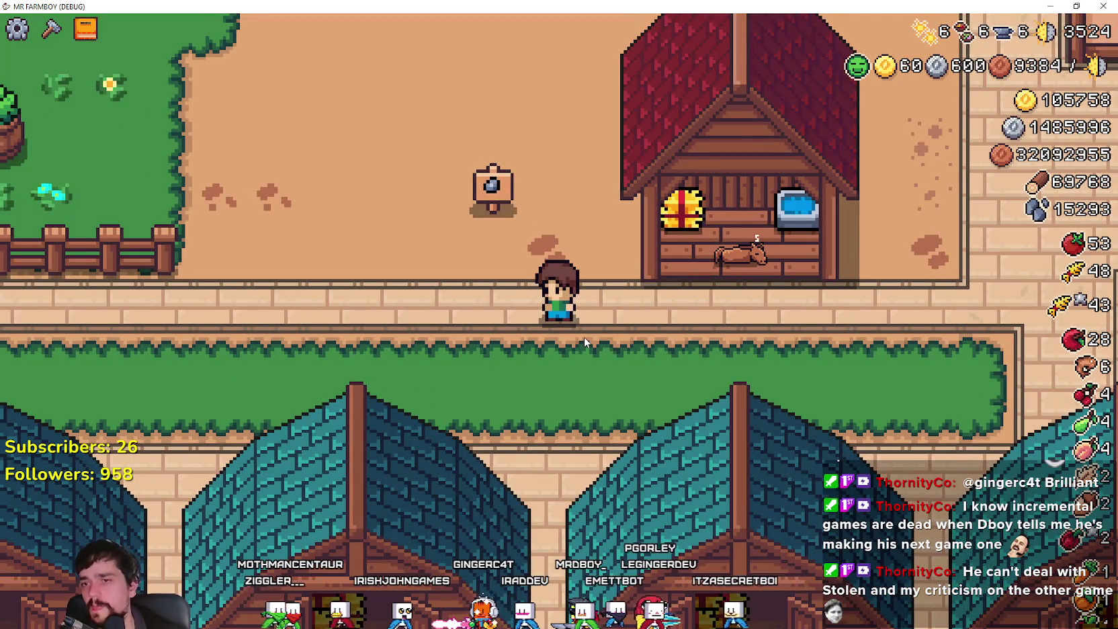
pyautogui.press('d')
pyautogui.press('w')
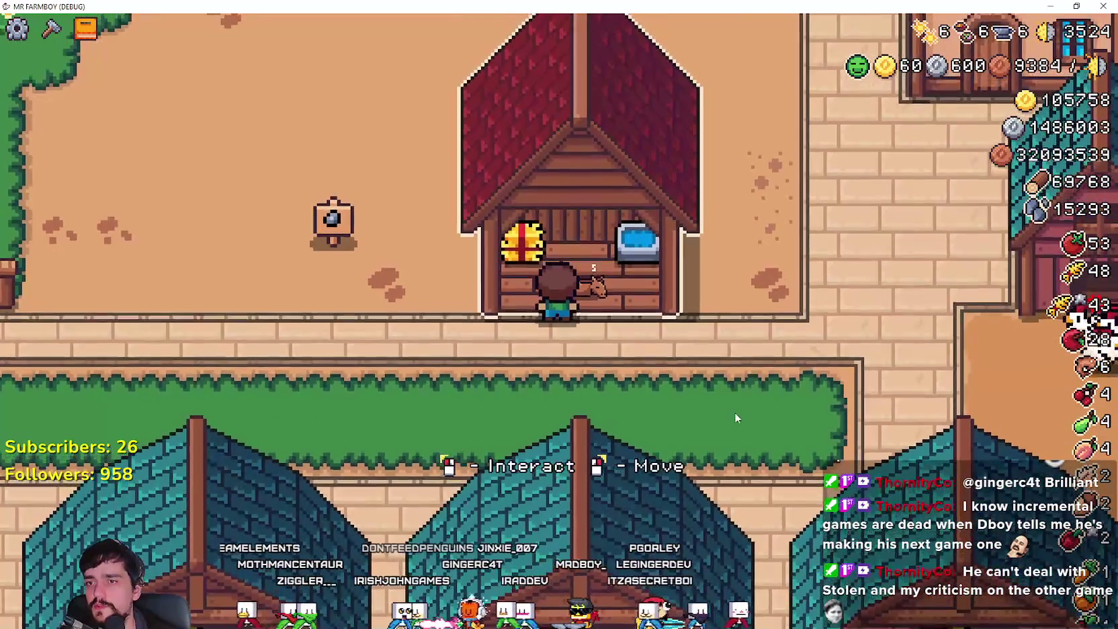
pyautogui.press('a')
pyautogui.press('d')
# Open and close the Horse Stable panel a few times at the doorway
pyautogui.click(755, 380)
pyautogui.press('s')
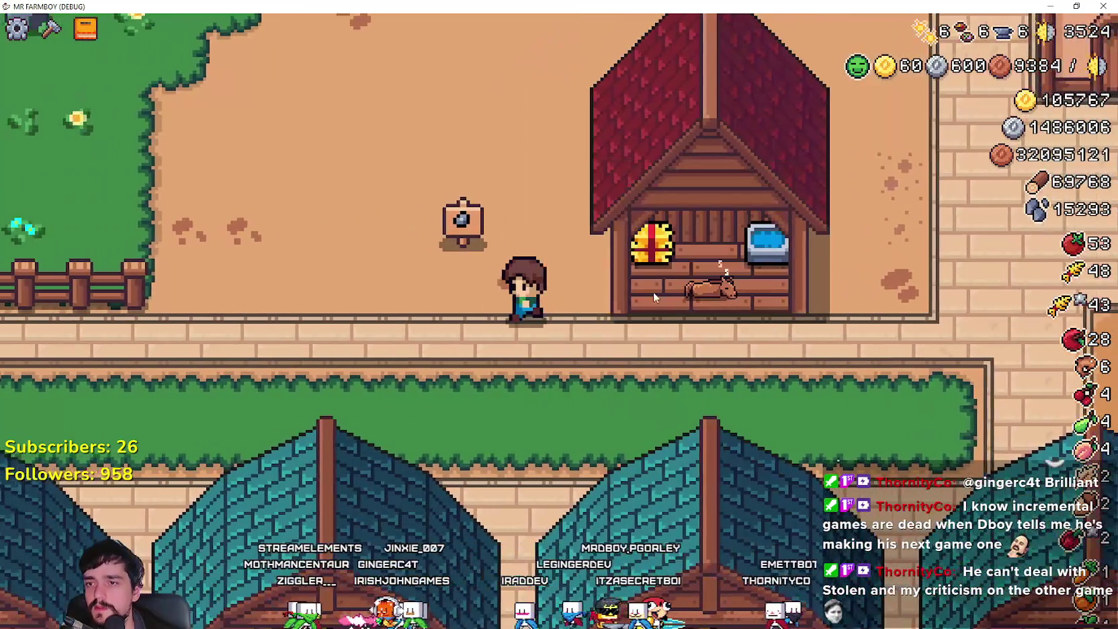
pyautogui.press('w')
pyautogui.click(690, 356)
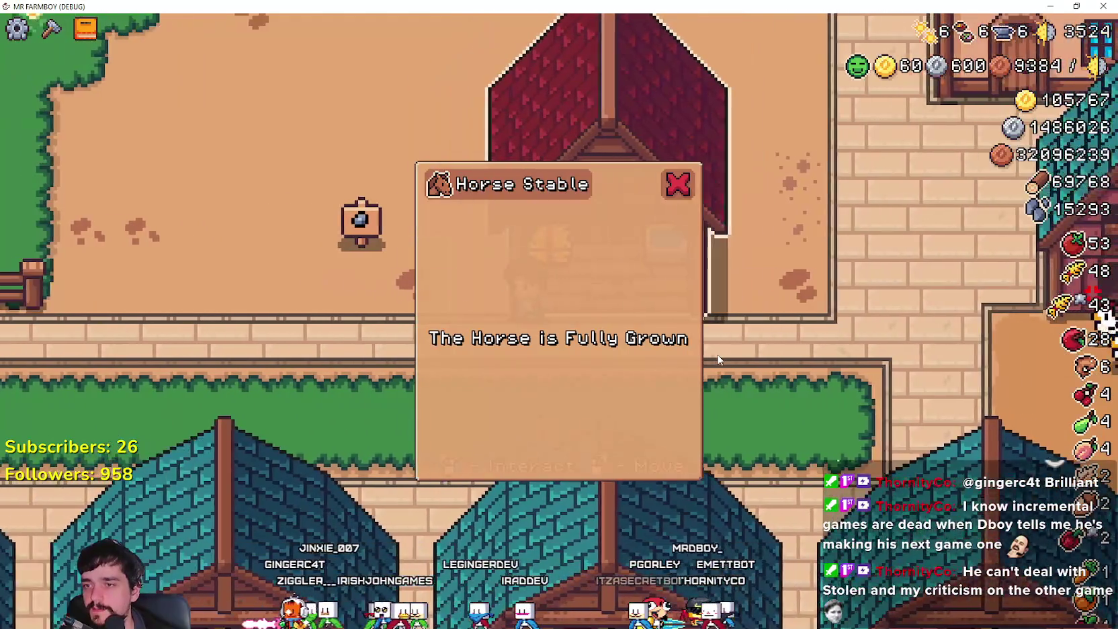
pyautogui.press('a')
pyautogui.click(737, 434)
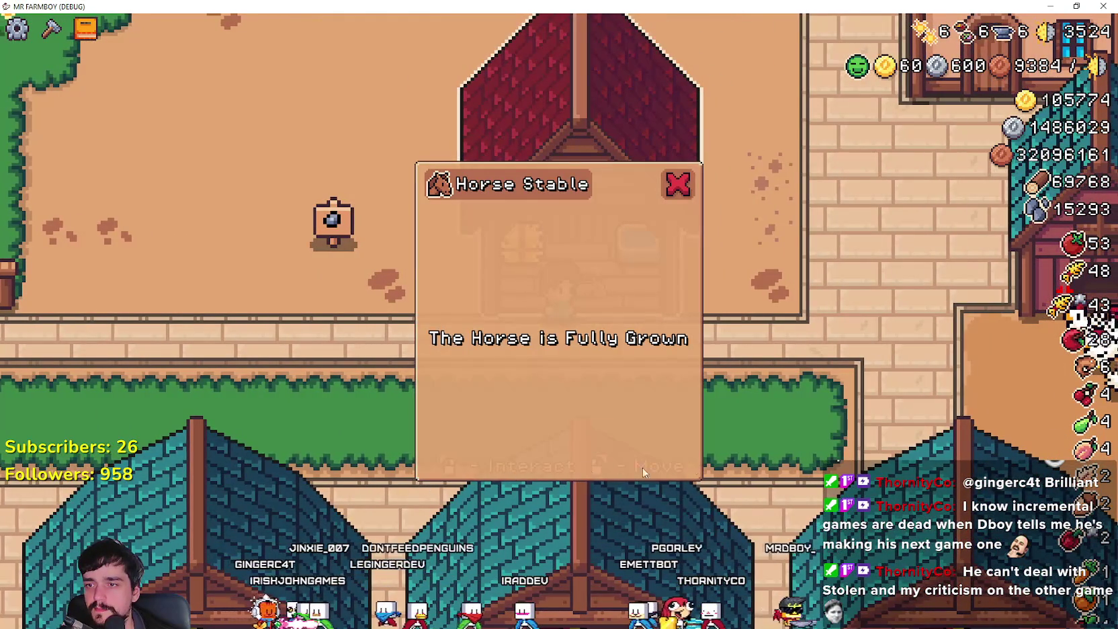
pyautogui.press('a')
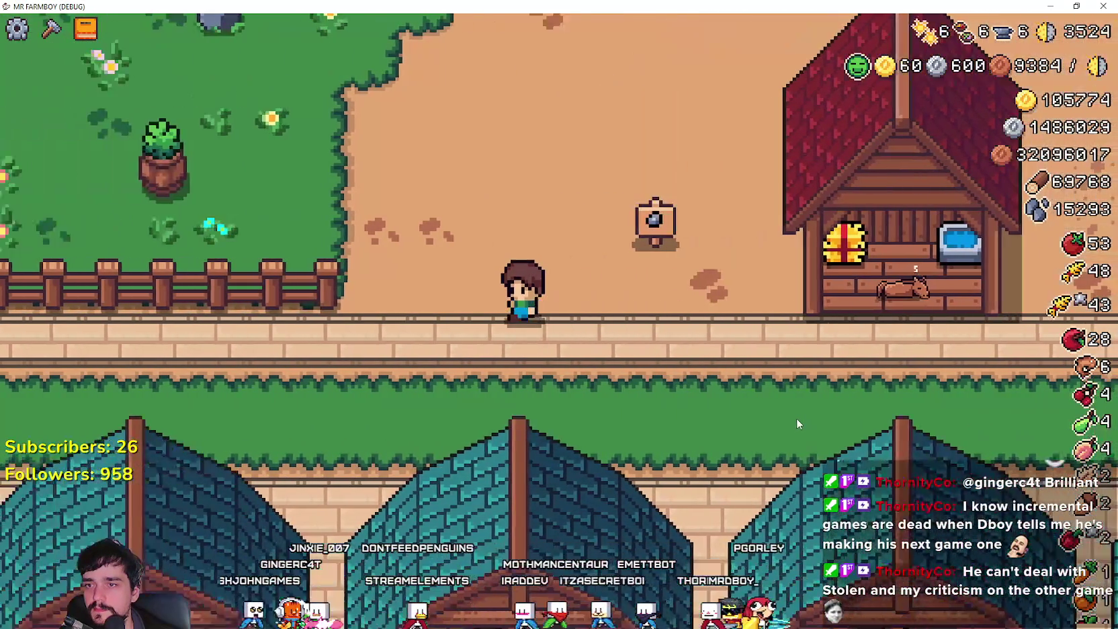
# Briefly open and close the Advancements panel while walking back to the stable
pyautogui.press('w')
pyautogui.press('d')
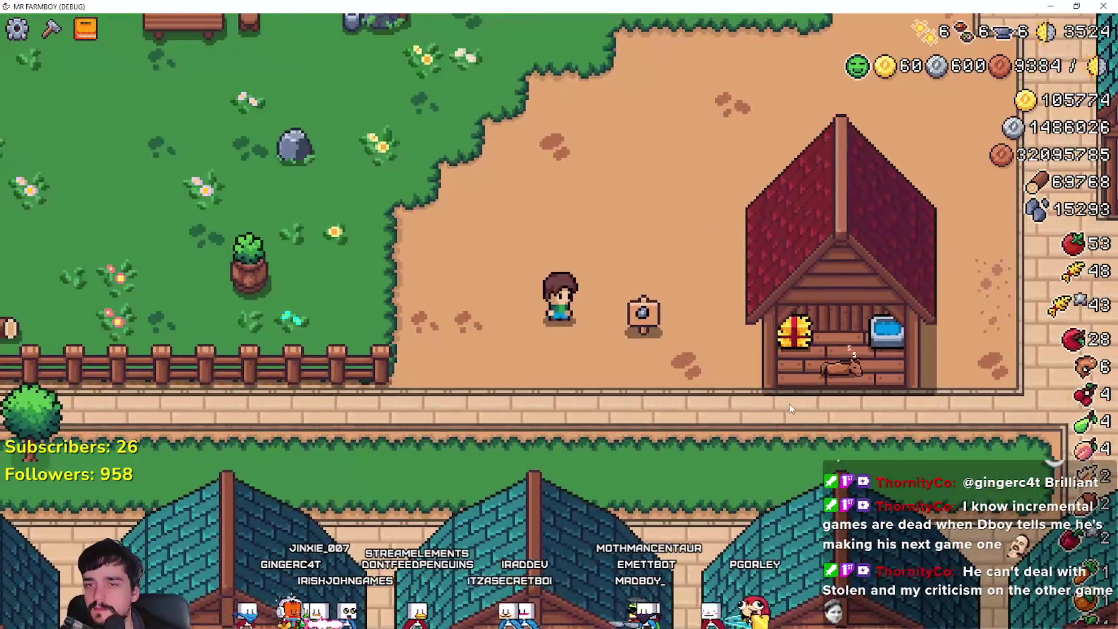
pyautogui.press('Tab')
pyautogui.press('Escape')
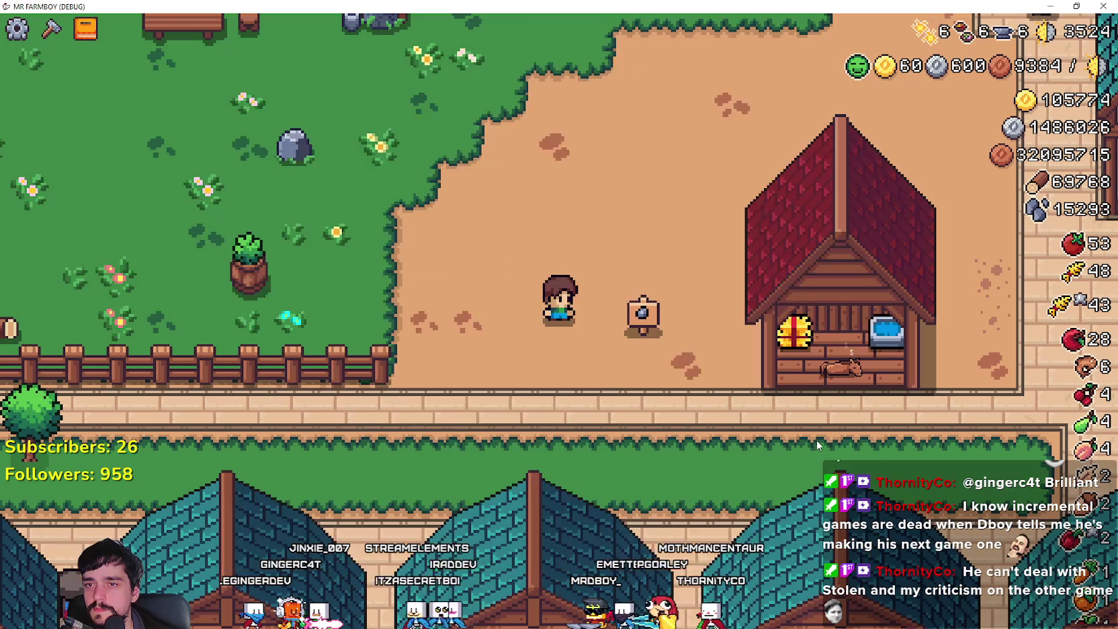
pyautogui.press('d')
pyautogui.press('d')
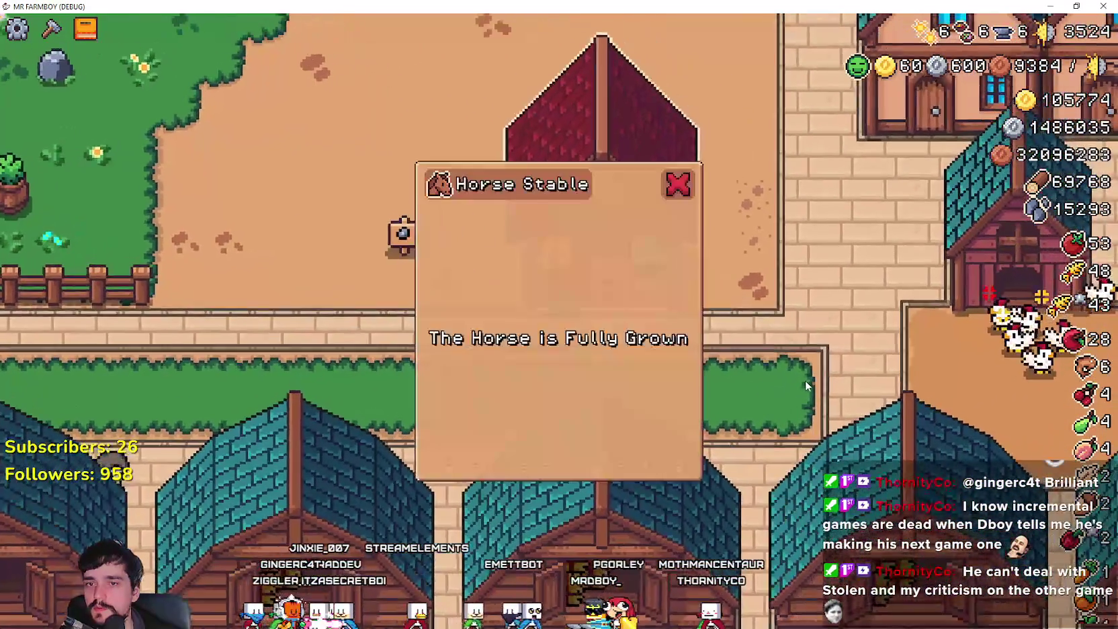
pyautogui.press('Escape')
# Ride the horse up and left, dismount leaving it on the dirt, and return to Godot
pyautogui.press('a')
pyautogui.press('w')
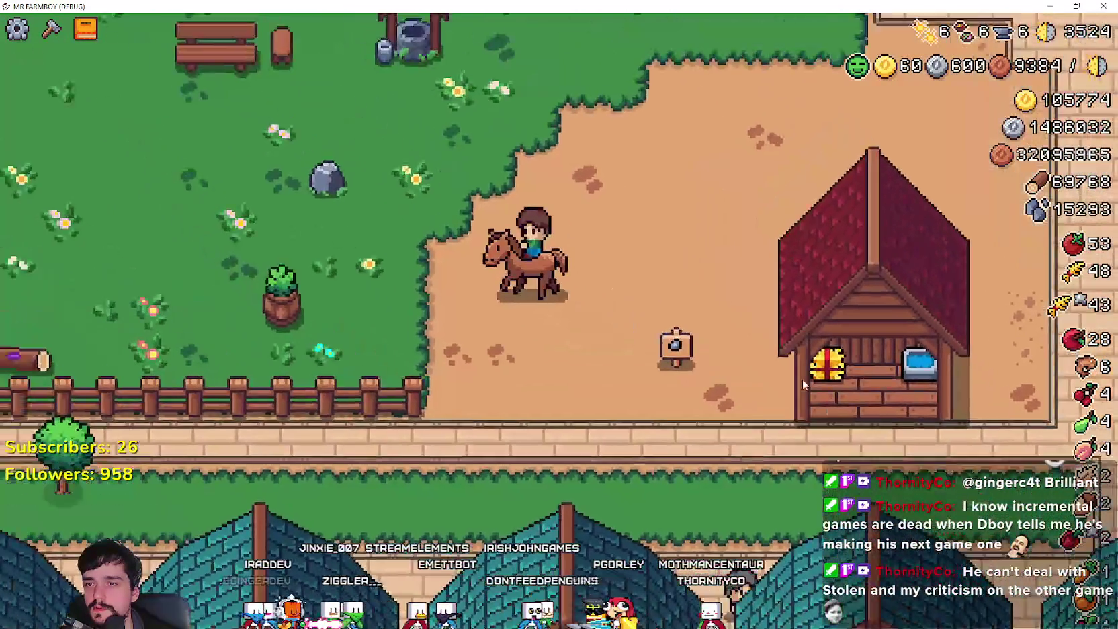
pyautogui.press('e')
pyautogui.press('s')
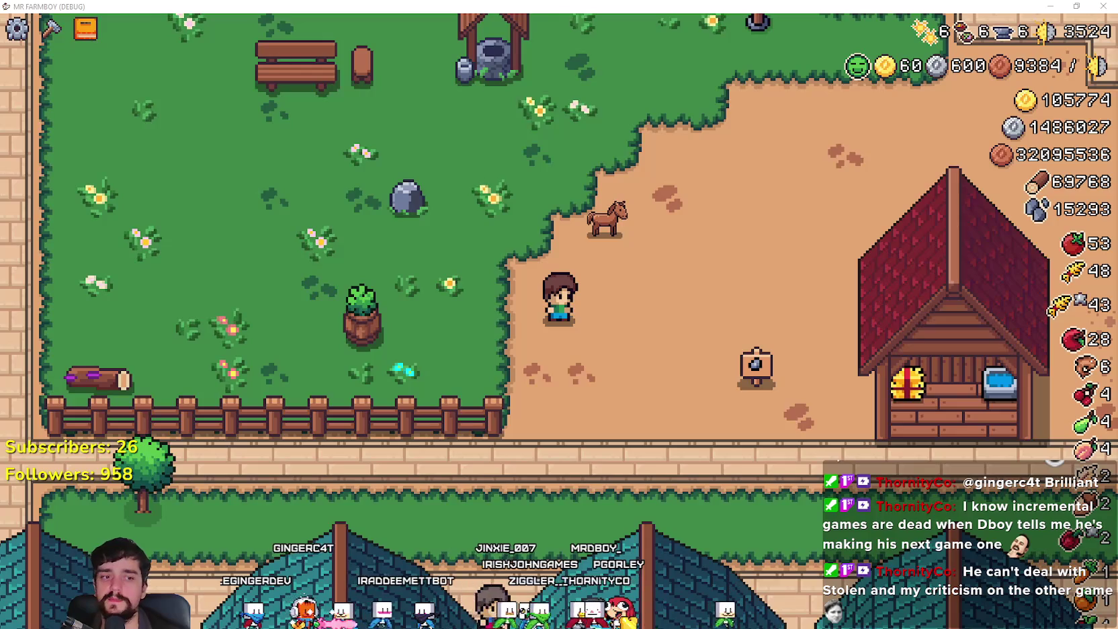
pyautogui.hotkey('alt', 'Tab')
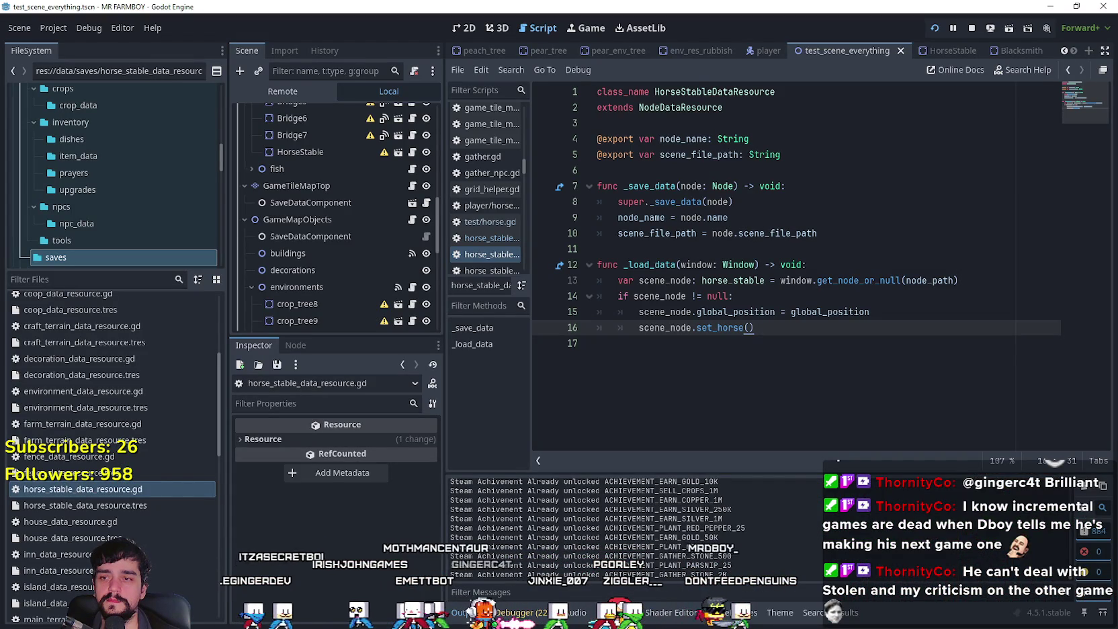
# Set a breakpoint on line 16's set_horse() call, then stop and relaunch the game
pyautogui.click(849, 359)
pyautogui.moveTo(535, 327); pyautogui.dragTo(763, 341)
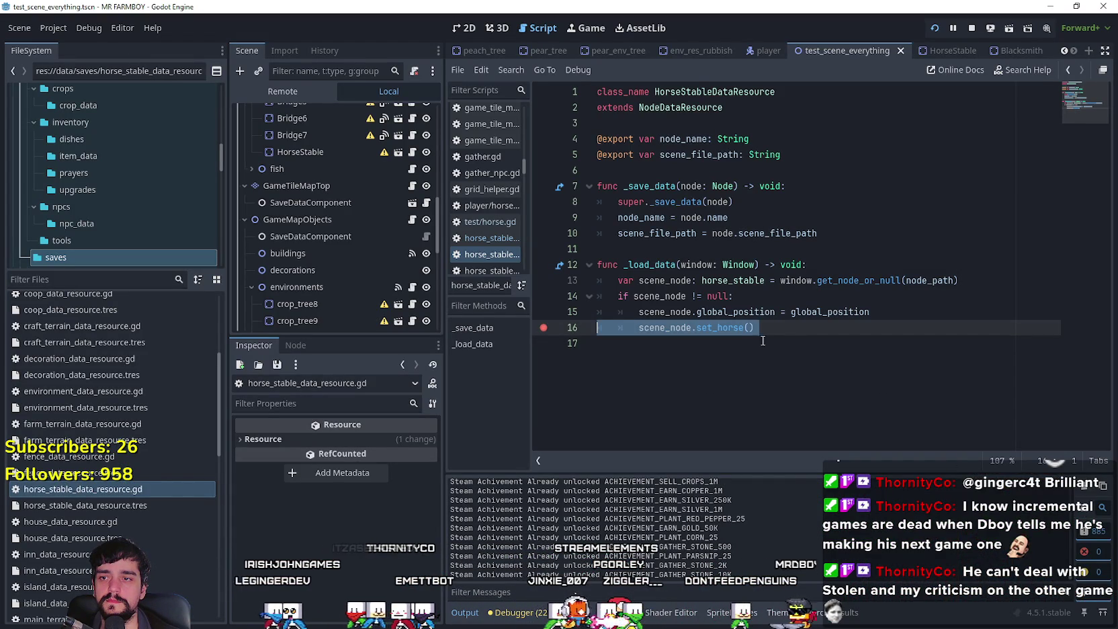
pyautogui.click(973, 28)
pyautogui.click(934, 30)
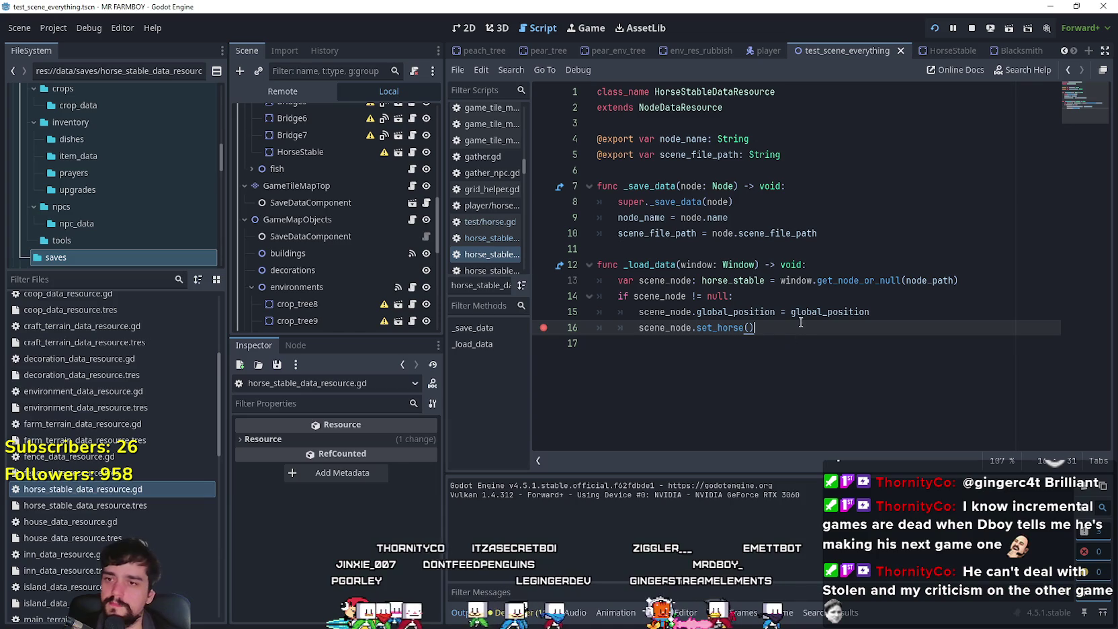
# Jump to the set_horse definition, review its match cases, and stop the running game
pyautogui.rightClick(722, 328)
pyautogui.click(780, 550)
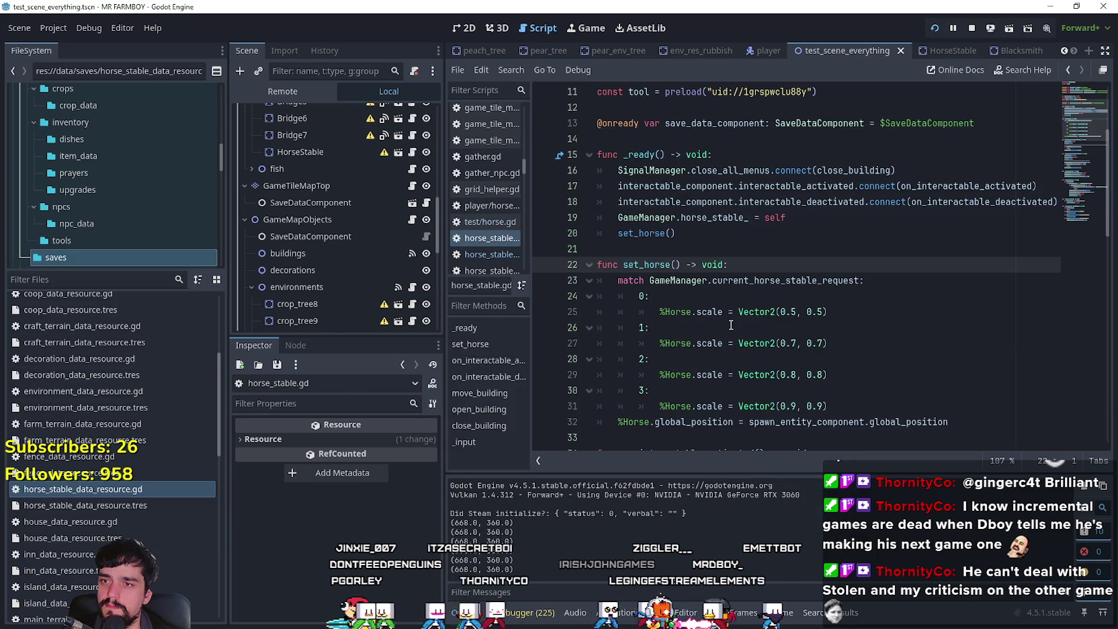
pyautogui.doubleClick(815, 232)
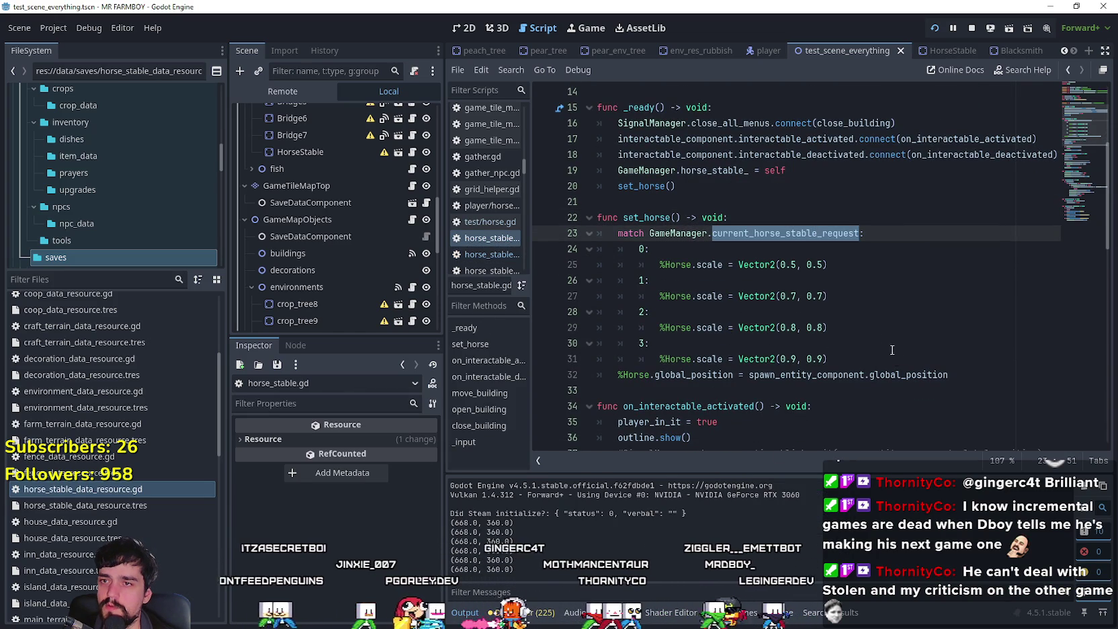
pyautogui.moveTo(893, 352); pyautogui.dragTo(587, 219)
pyautogui.click(970, 29)
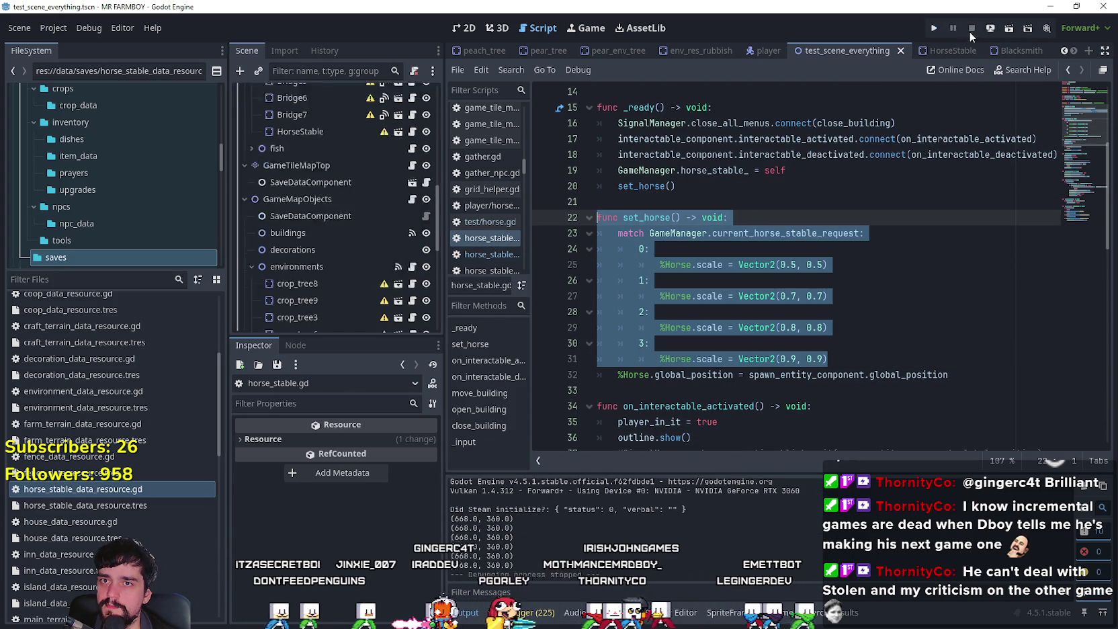
# Add a new branch after the last match case containing the copied %Horse.scale statement
pyautogui.press('Right')
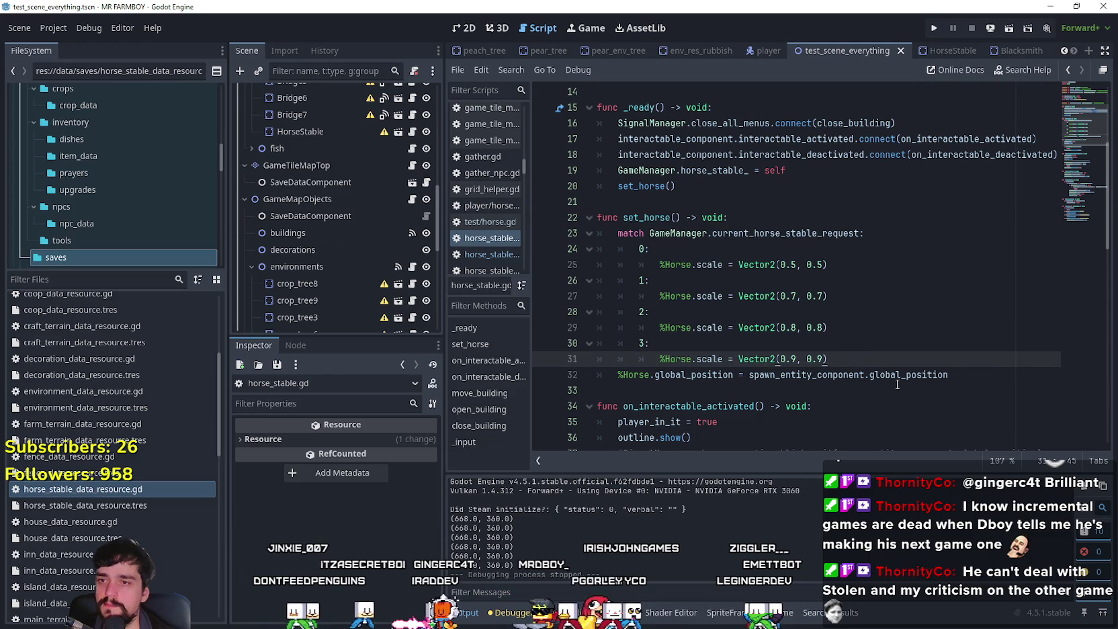
pyautogui.press('Return')
pyautogui.write('4:')
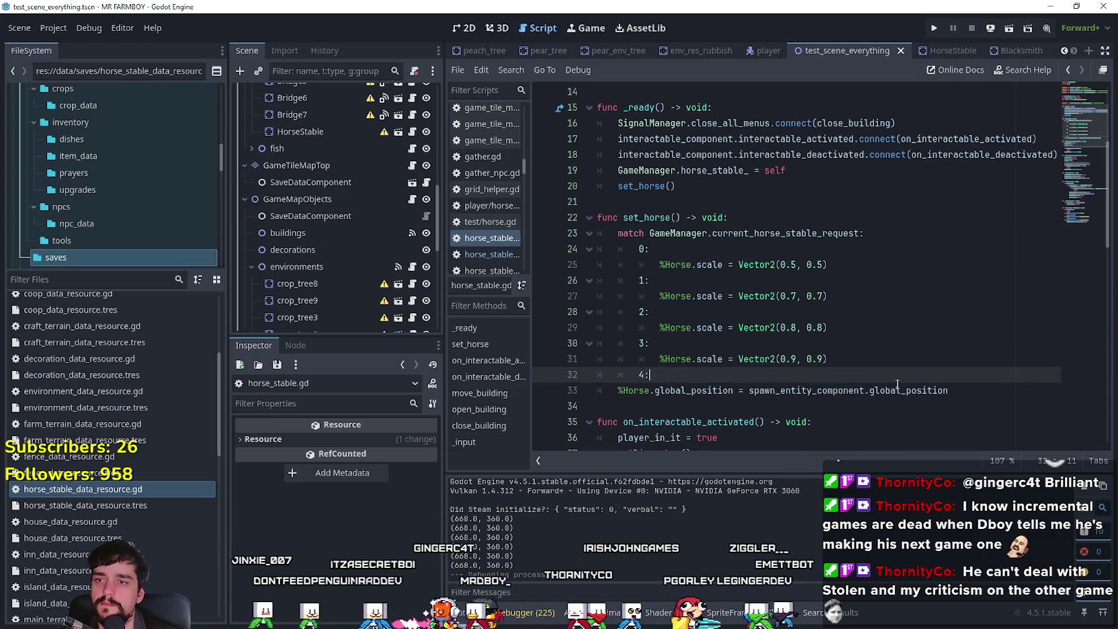
pyautogui.press('Return')
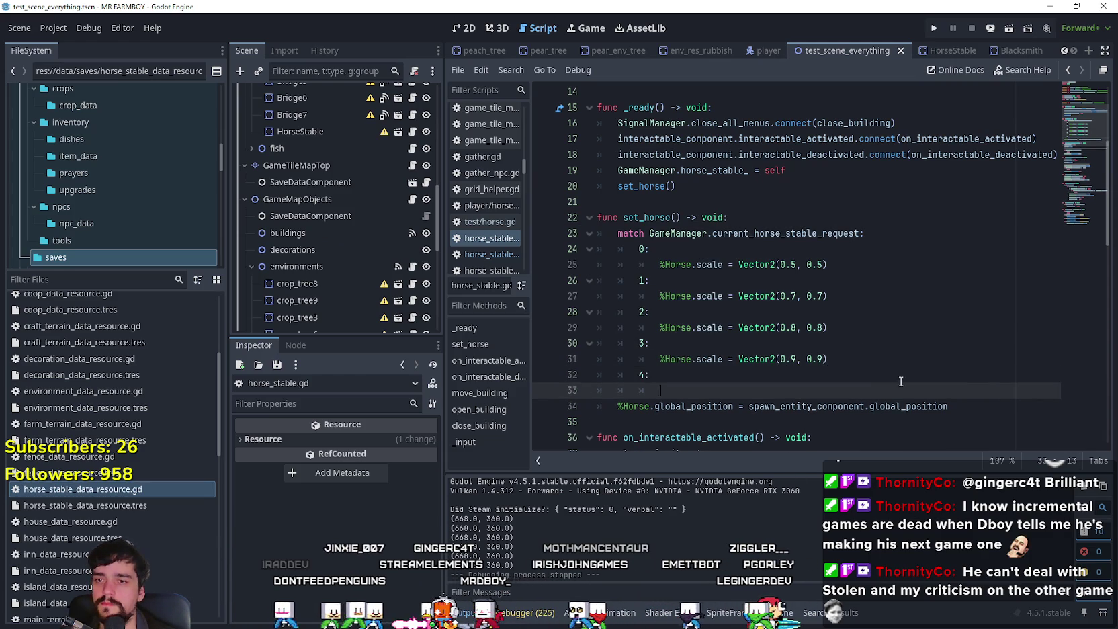
pyautogui.moveTo(857, 361); pyautogui.dragTo(578, 356)
pyautogui.hotkey('ctrl', 'c')
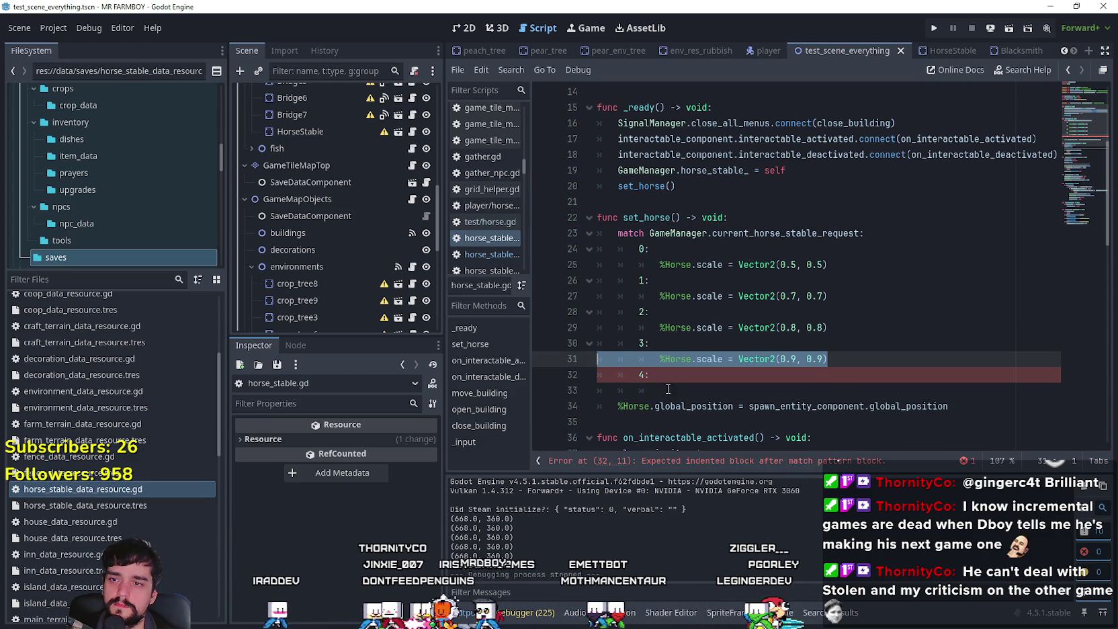
pyautogui.moveTo(668, 389); pyautogui.dragTo(592, 391)
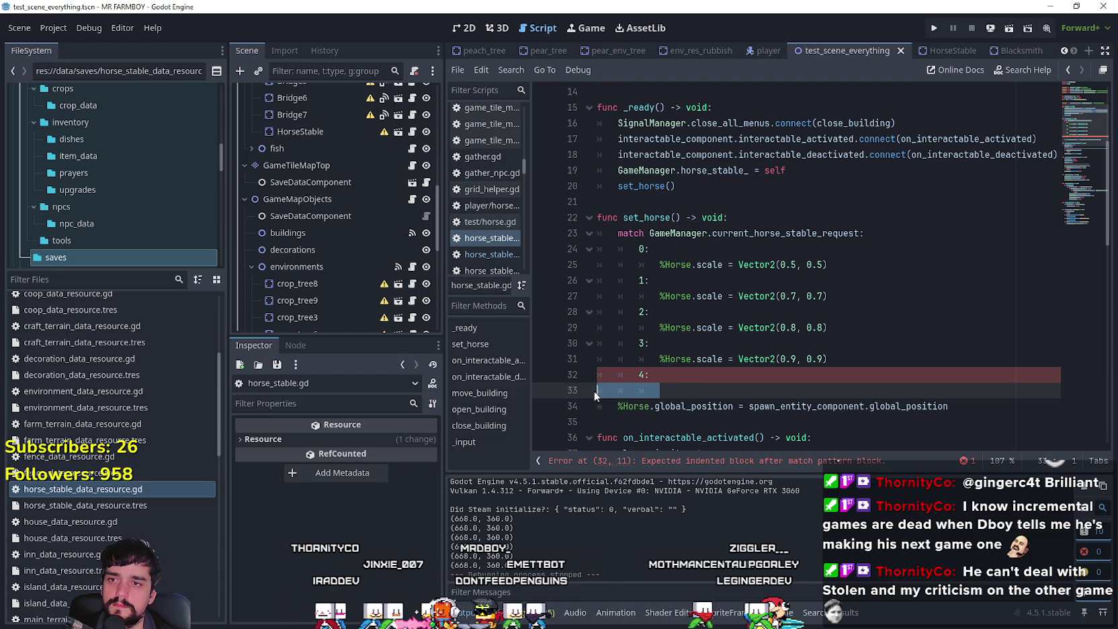
pyautogui.hotkey('ctrl', 'v')
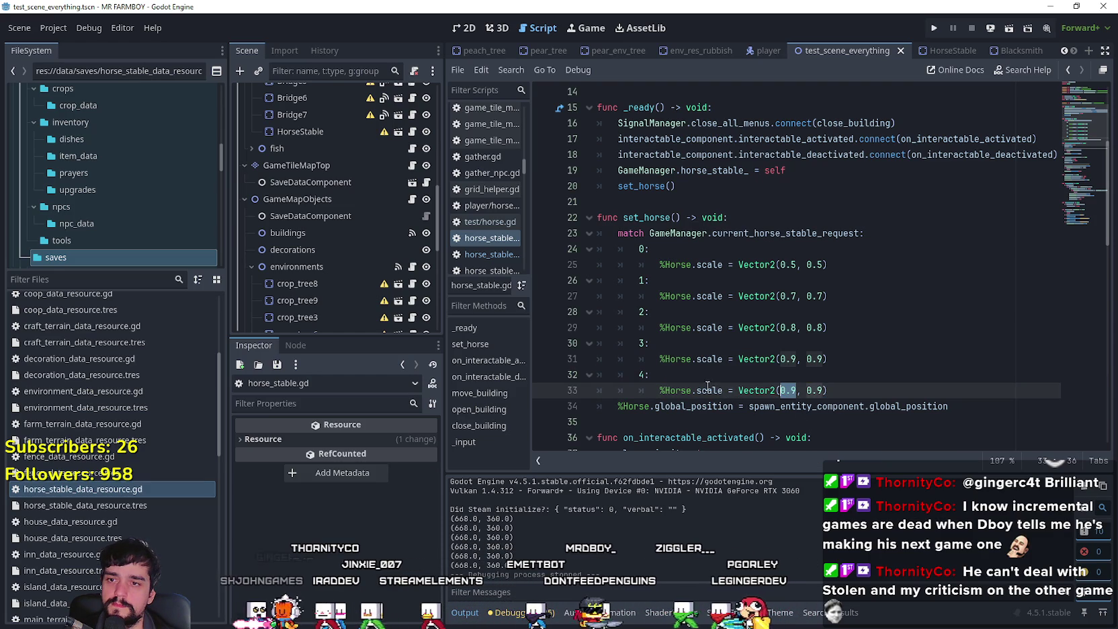
# Make the new branch the default _: case with scale Vector2(1, 1), and save
pyautogui.click(679, 374)
pyautogui.write('_')
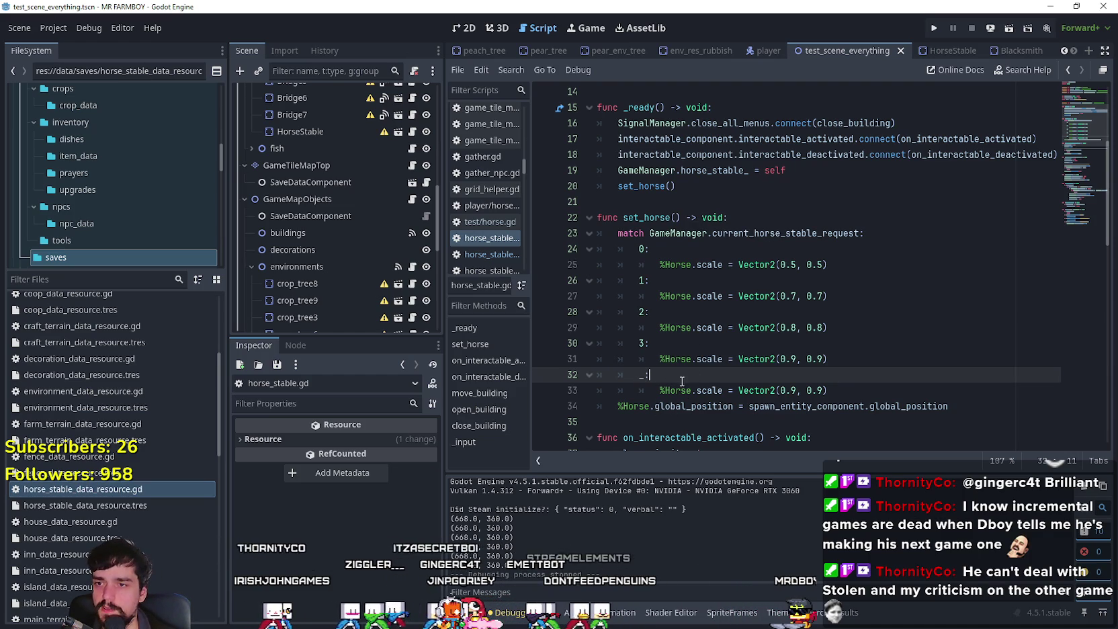
pyautogui.click(858, 389)
pyautogui.write('1')
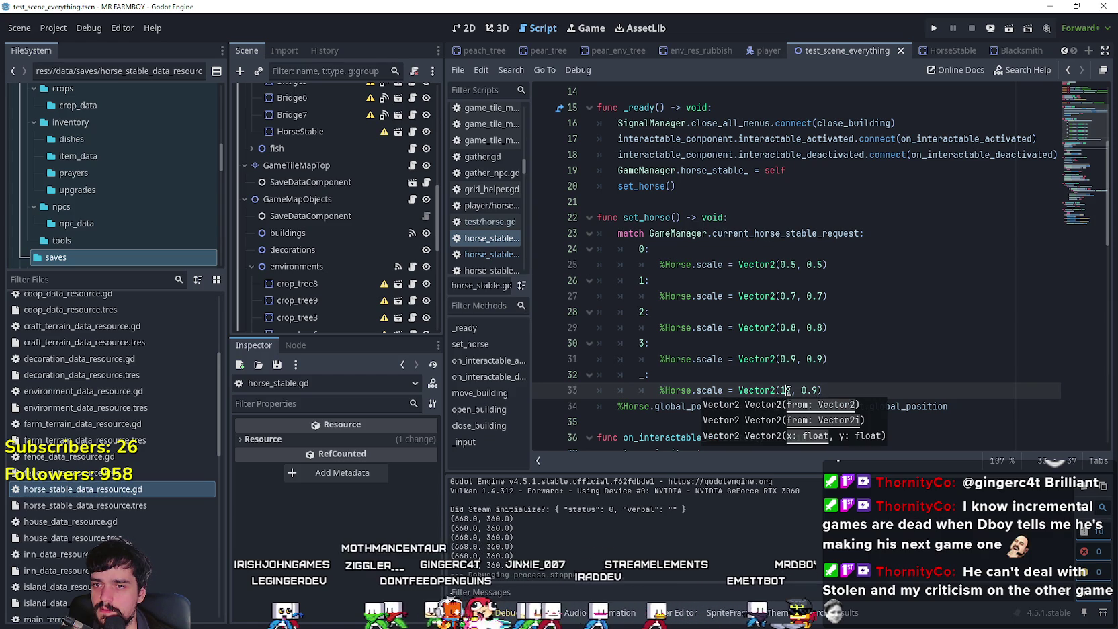
pyautogui.click(788, 390)
pyautogui.write('1')
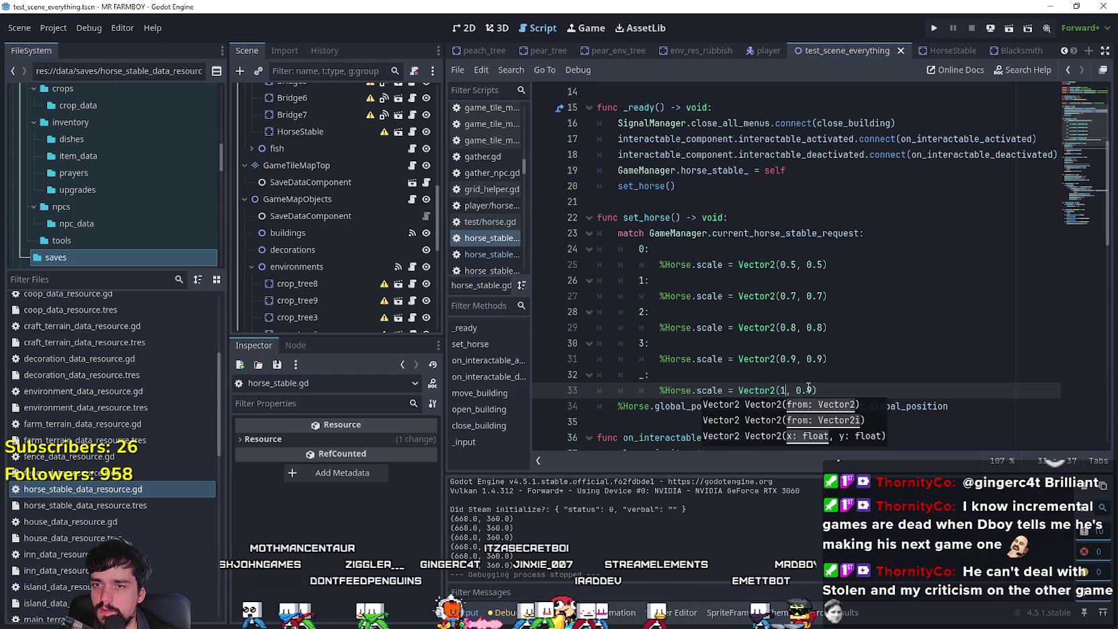
pyautogui.doubleClick(803, 390)
pyautogui.write('1')
pyautogui.hotkey('ctrl', 's')
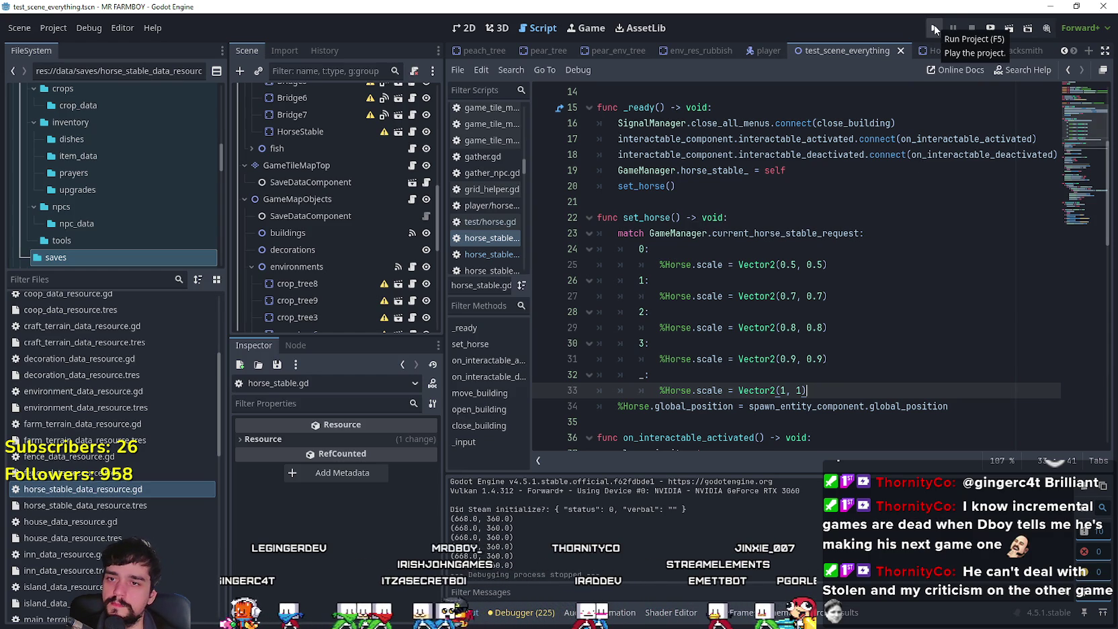
# Run the project, then pick Save 10 from the save list and load it
pyautogui.click(934, 29)
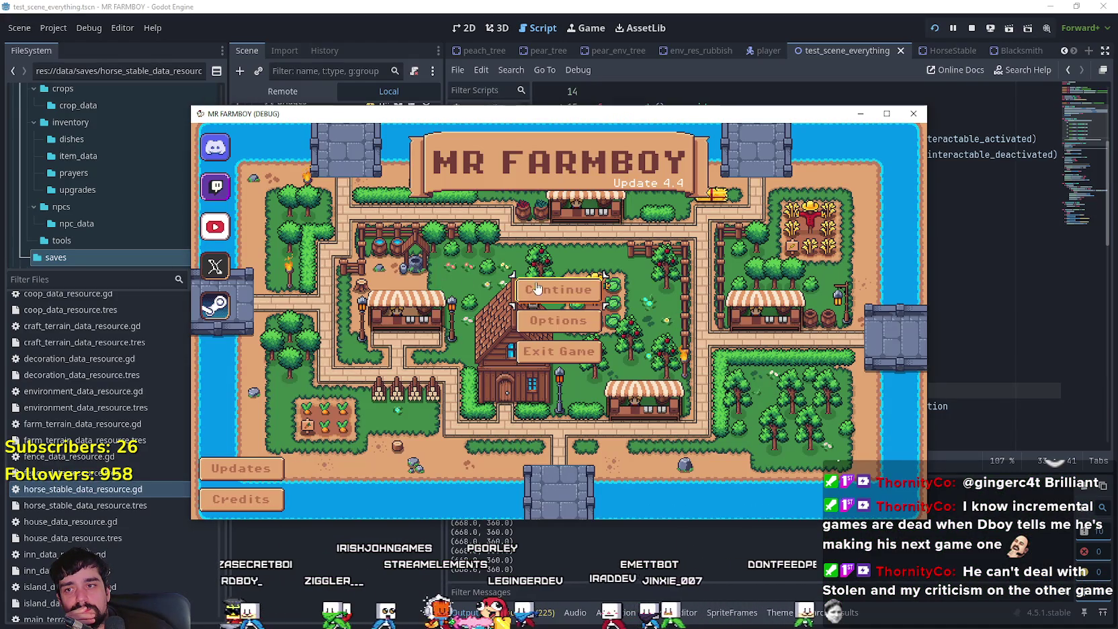
pyautogui.click(537, 289)
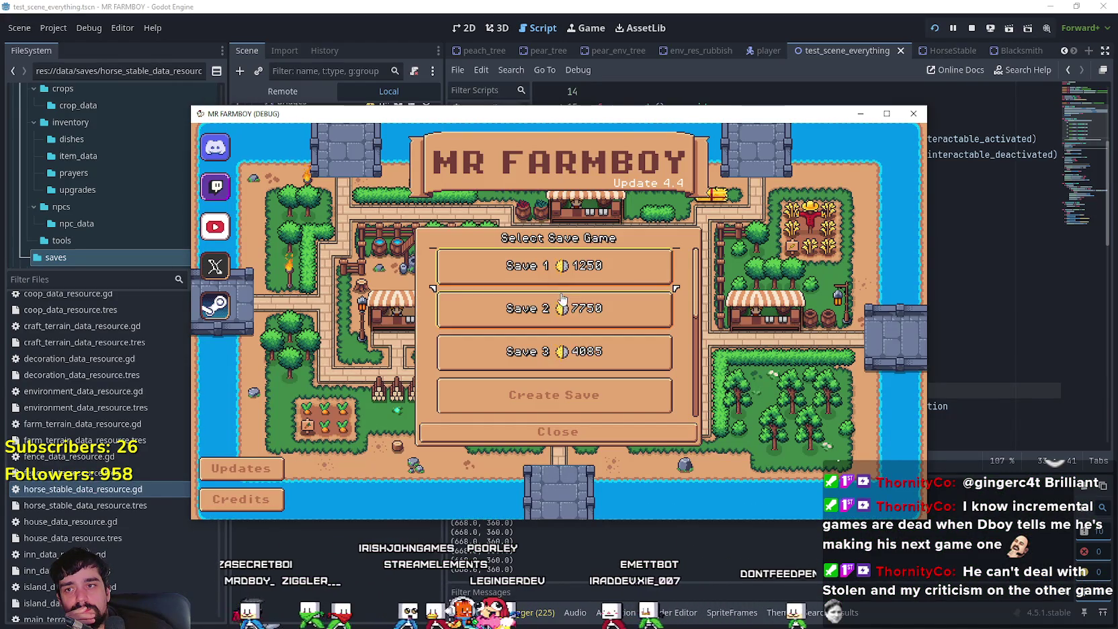
pyautogui.scroll(-5, 572, 314)
pyautogui.click(578, 404)
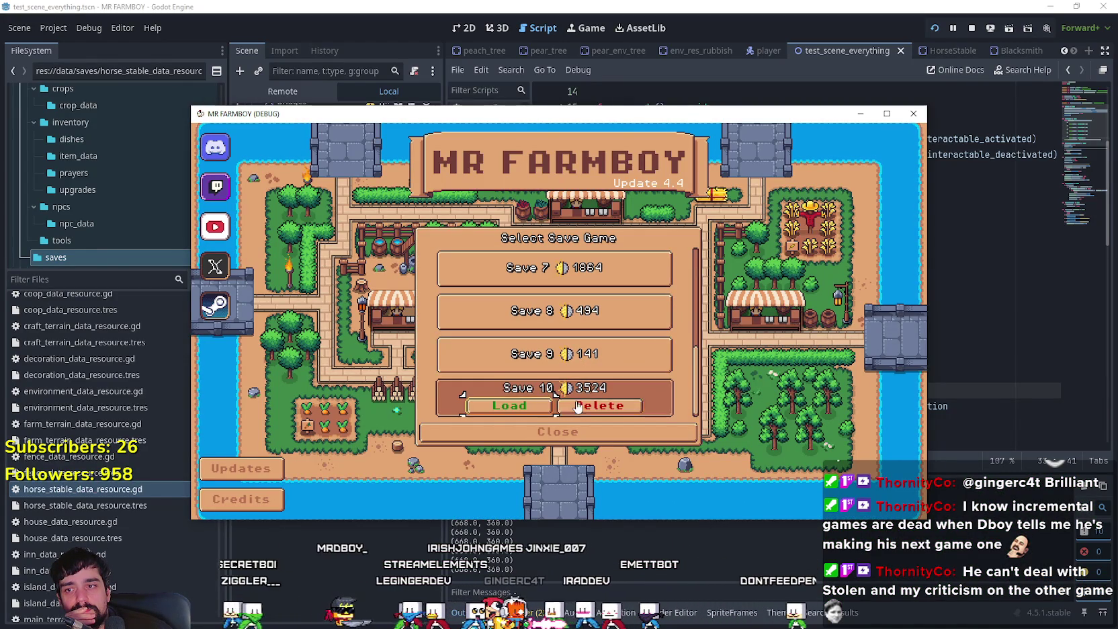
pyautogui.click(509, 406)
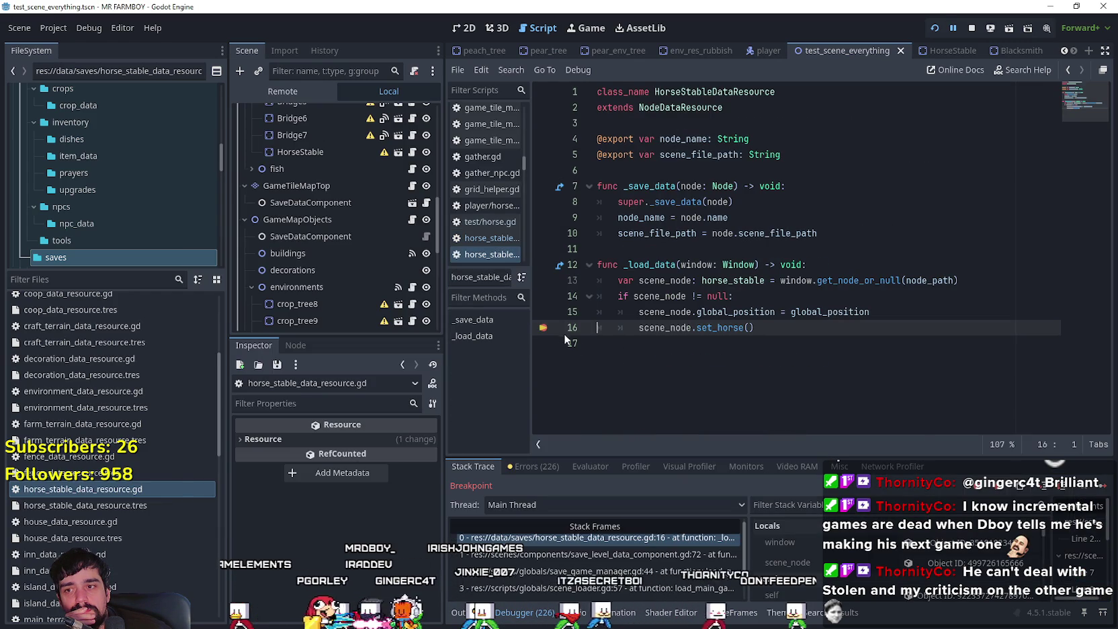
# Resume past the breakpoint, maximize the game window, and walk around the horse stable
pyautogui.click(1103, 485)
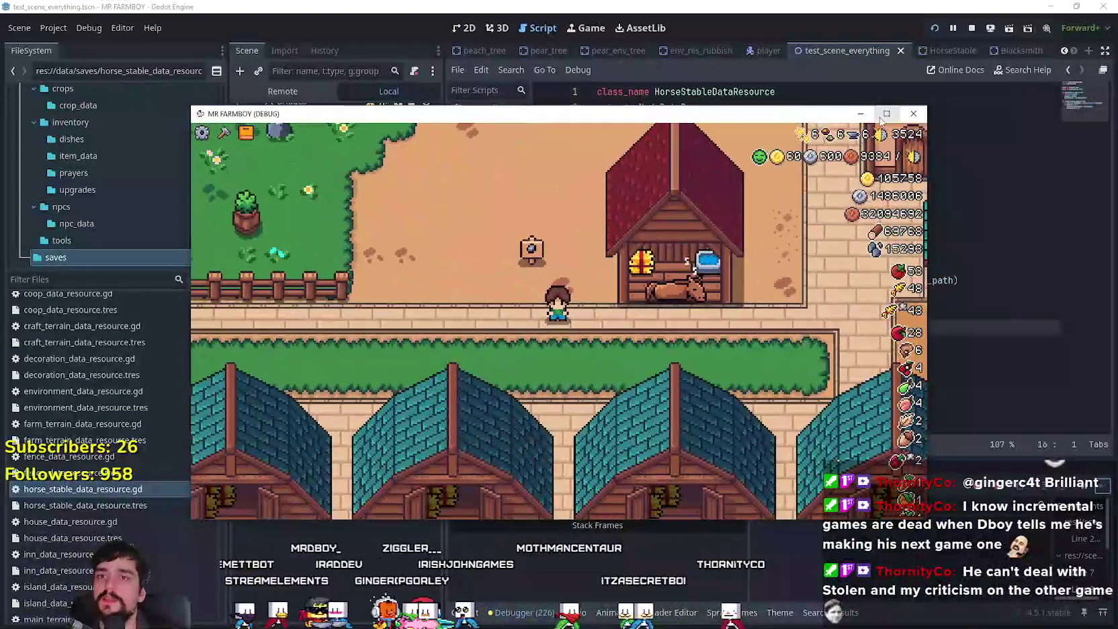
pyautogui.click(886, 113)
pyautogui.press('d')
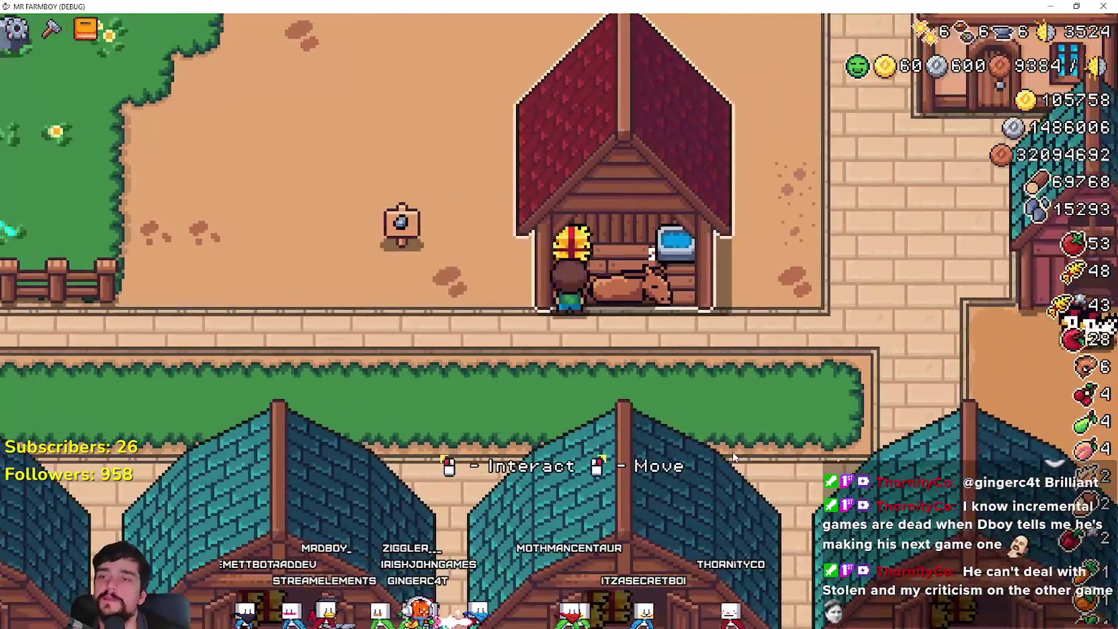
pyautogui.press('e')
pyautogui.press('e')
pyautogui.press('a')
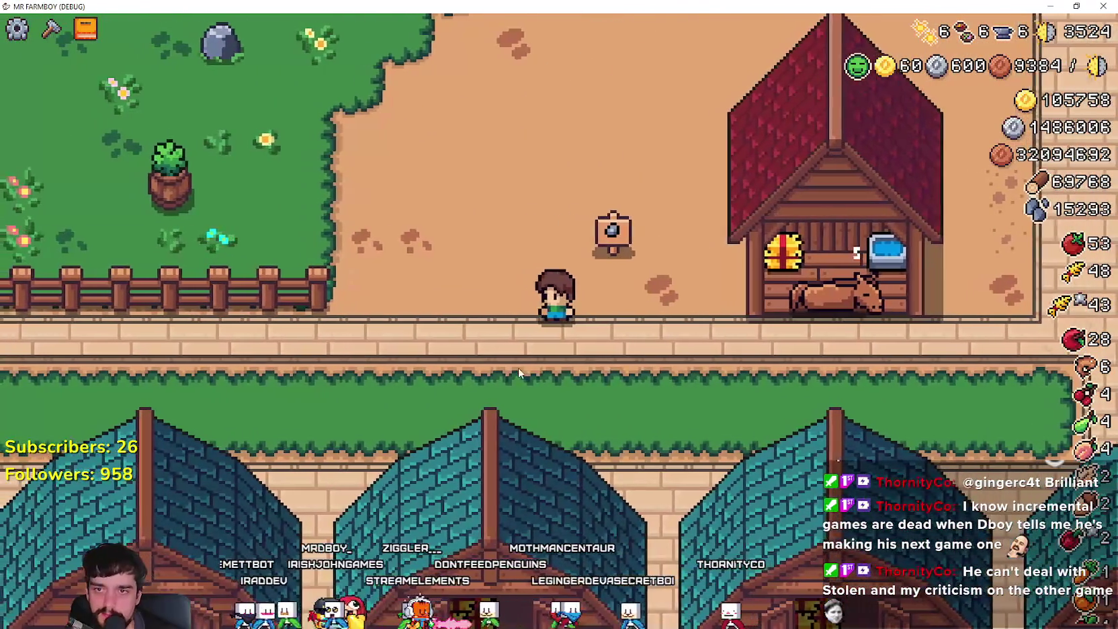
# Ride the horse north and back south, dismount, and walk to the stable door
pyautogui.press('d')
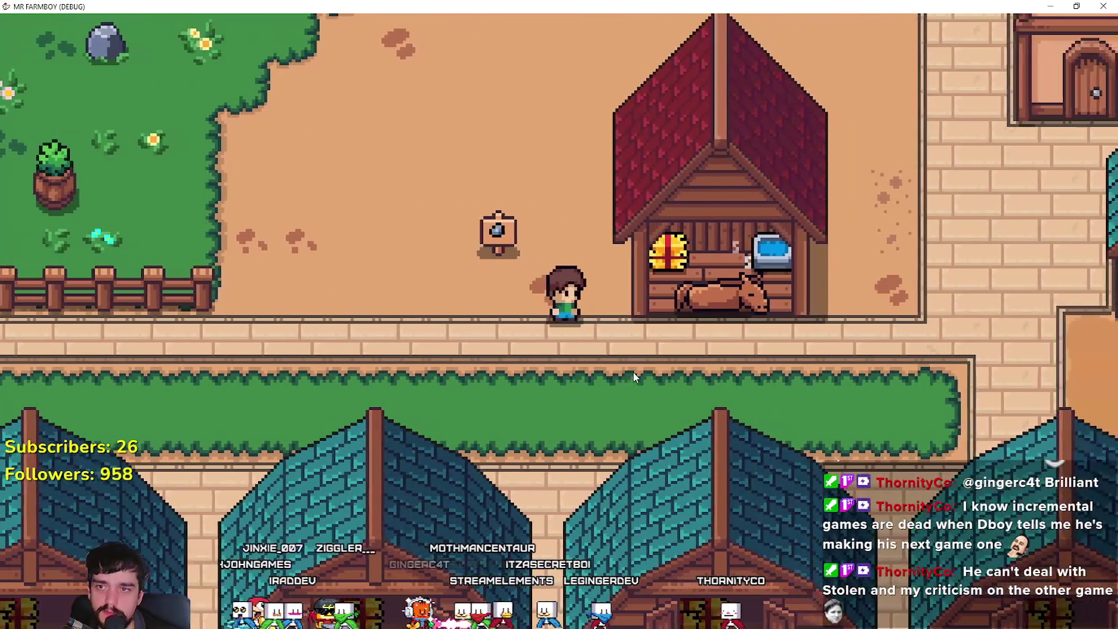
pyautogui.press('a')
pyautogui.press('w')
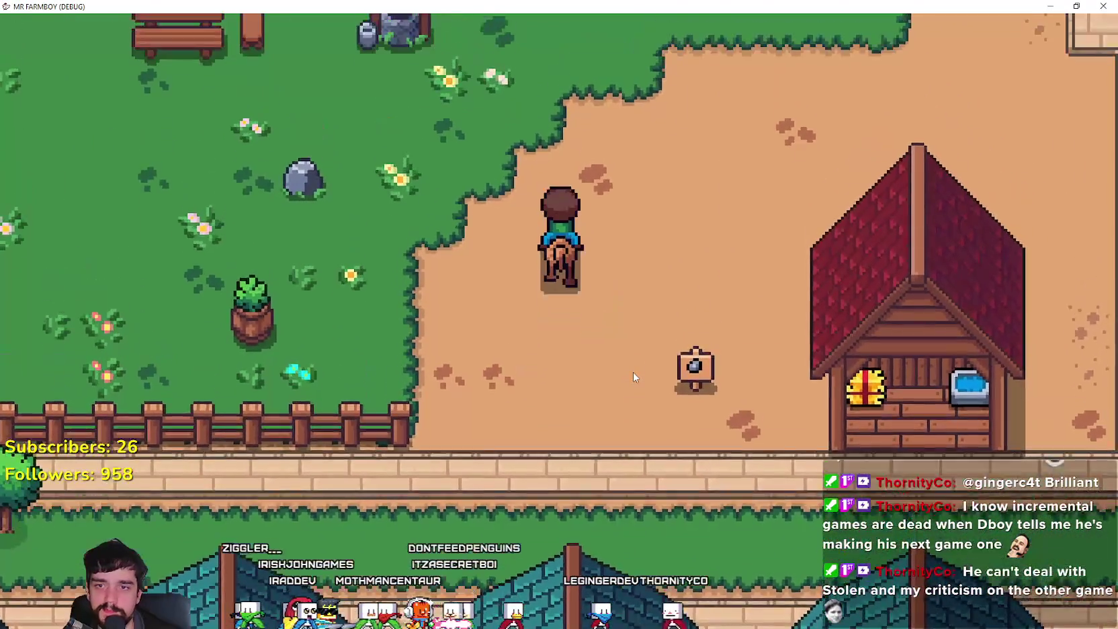
pyautogui.press('s')
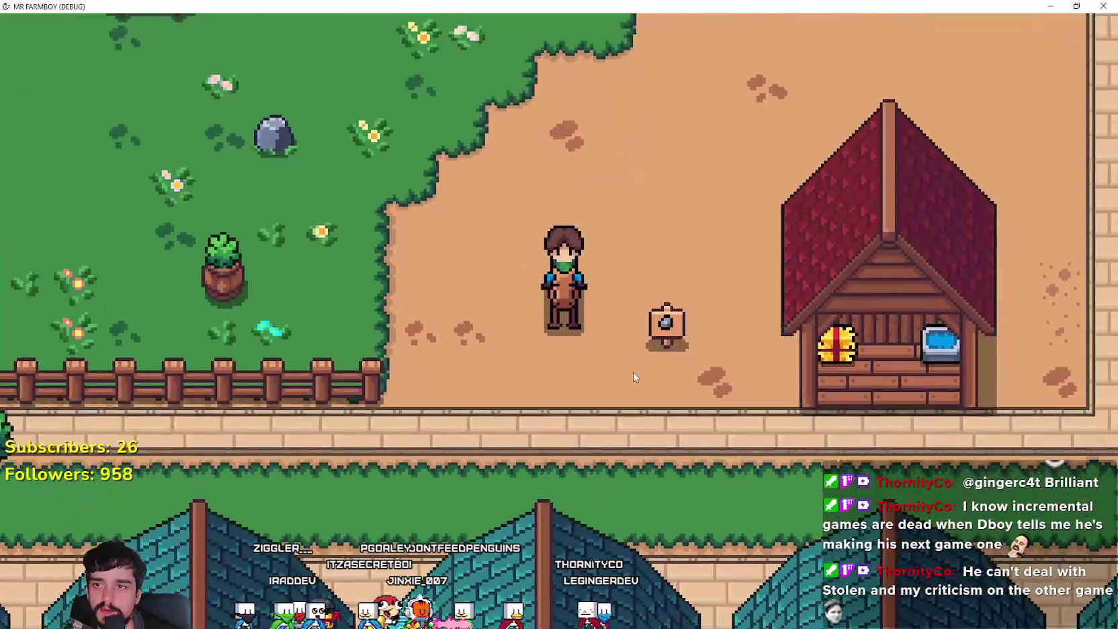
pyautogui.press('w')
pyautogui.press('e')
pyautogui.press('s')
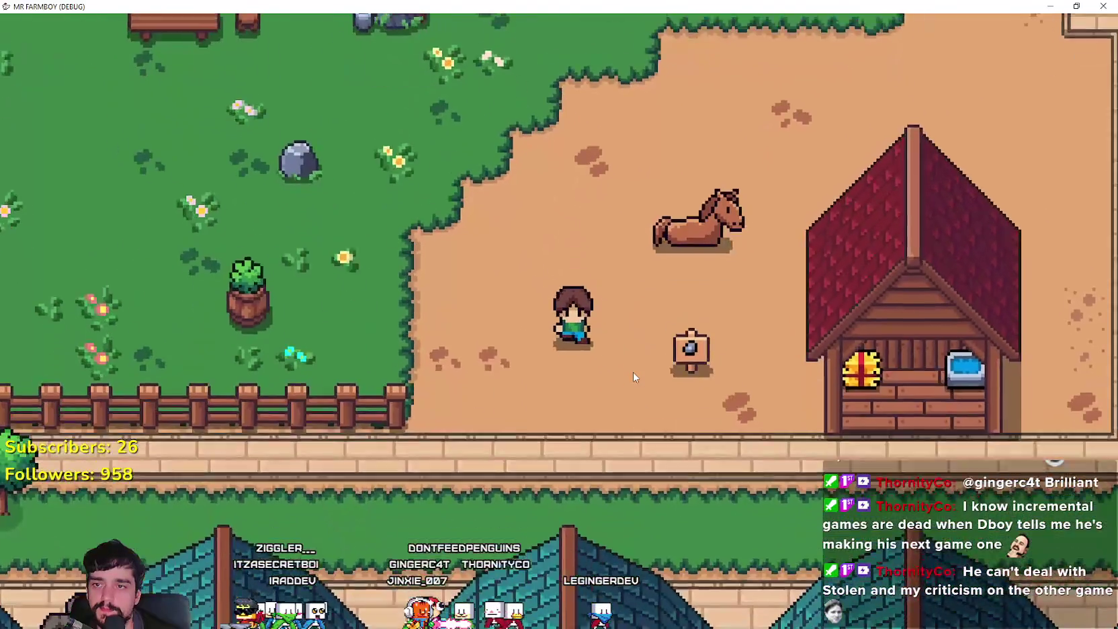
pyautogui.press('a')
pyautogui.press('w')
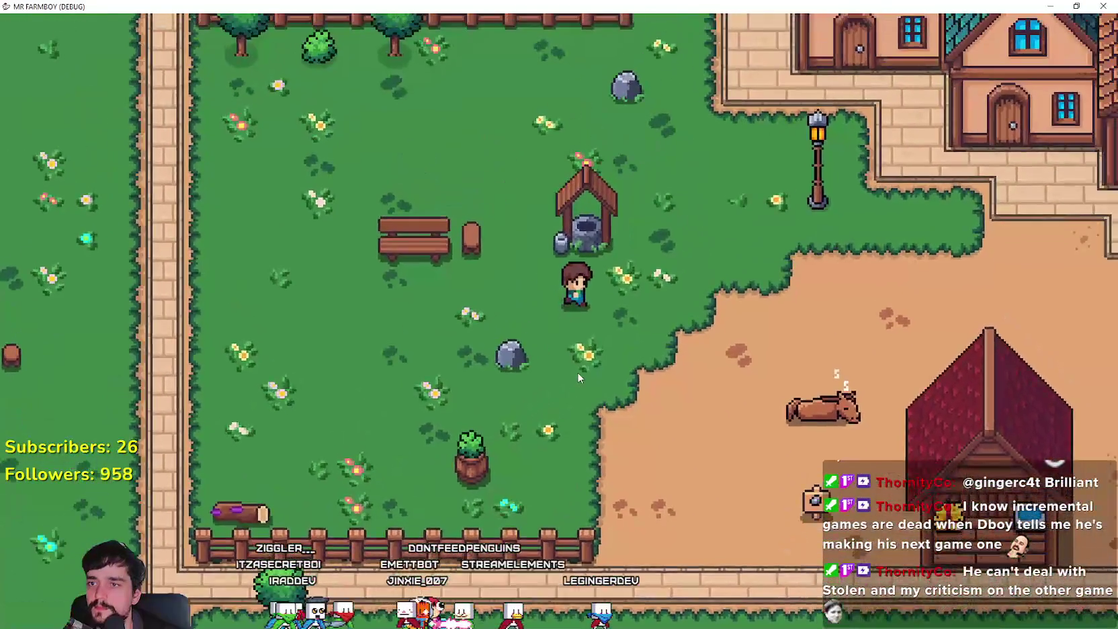
pyautogui.press('s')
pyautogui.press('d')
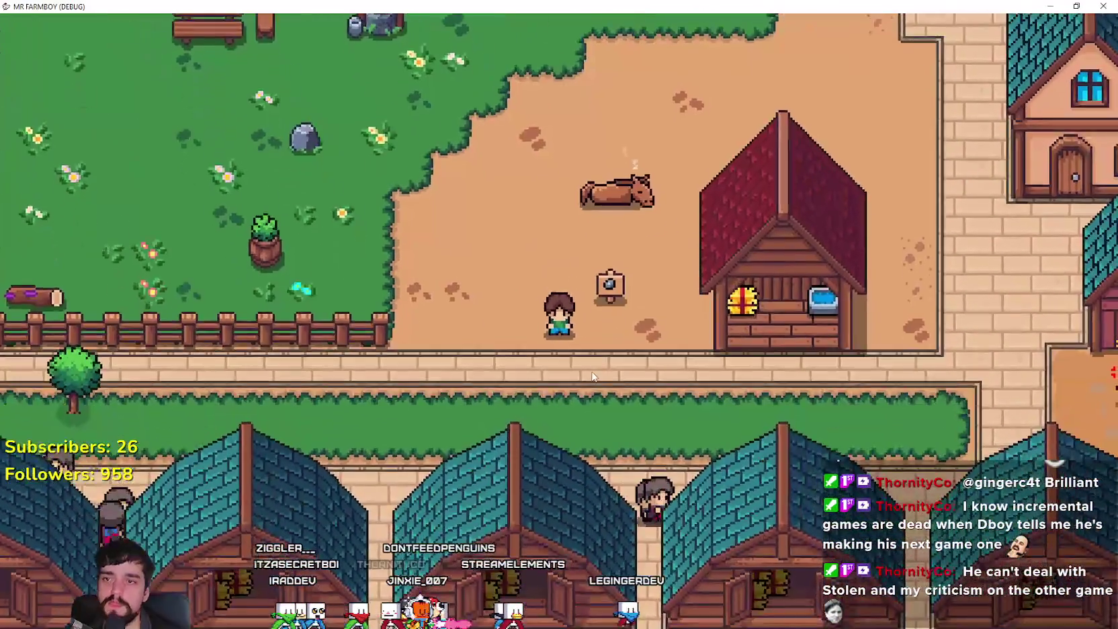
pyautogui.press('d')
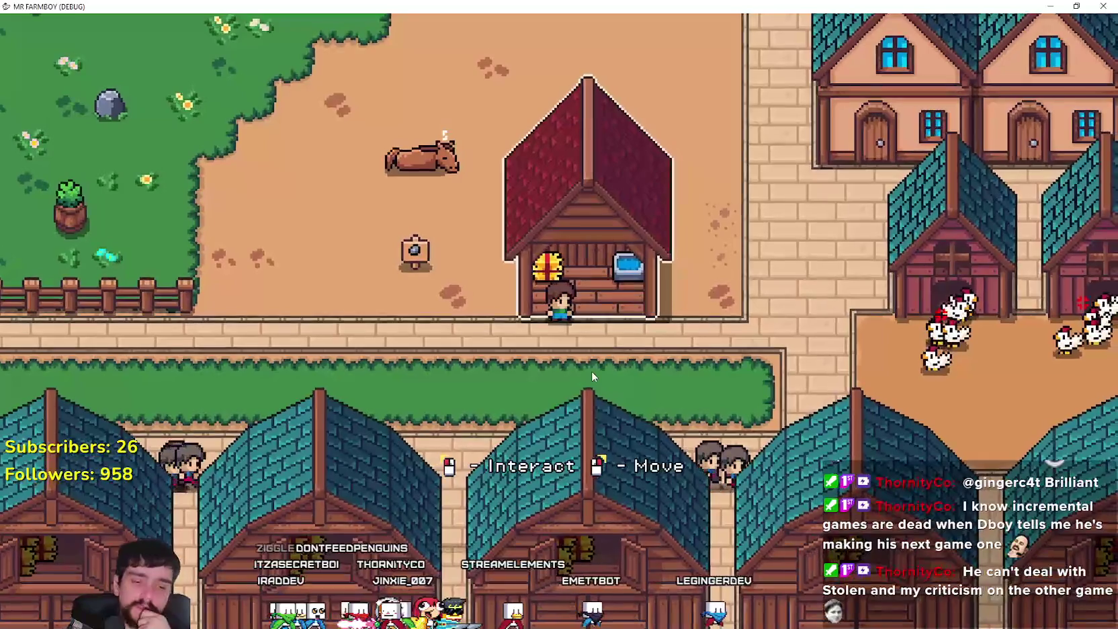
# Open and close the Horse Stable info twice from the stable door
pyautogui.click(598, 377)
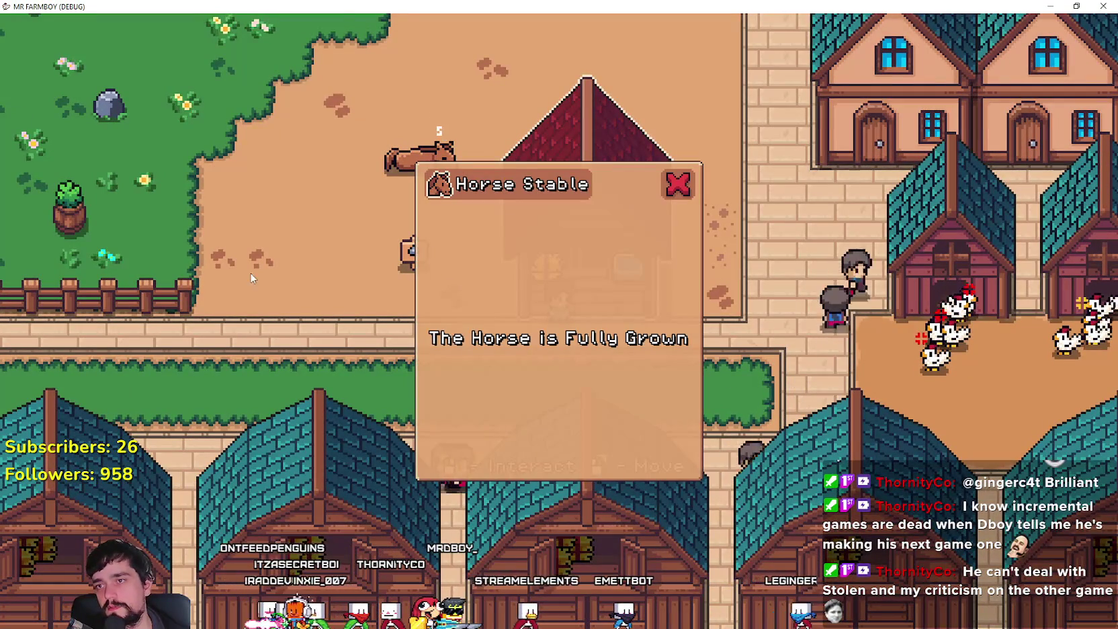
pyautogui.click(669, 181)
pyautogui.press('a')
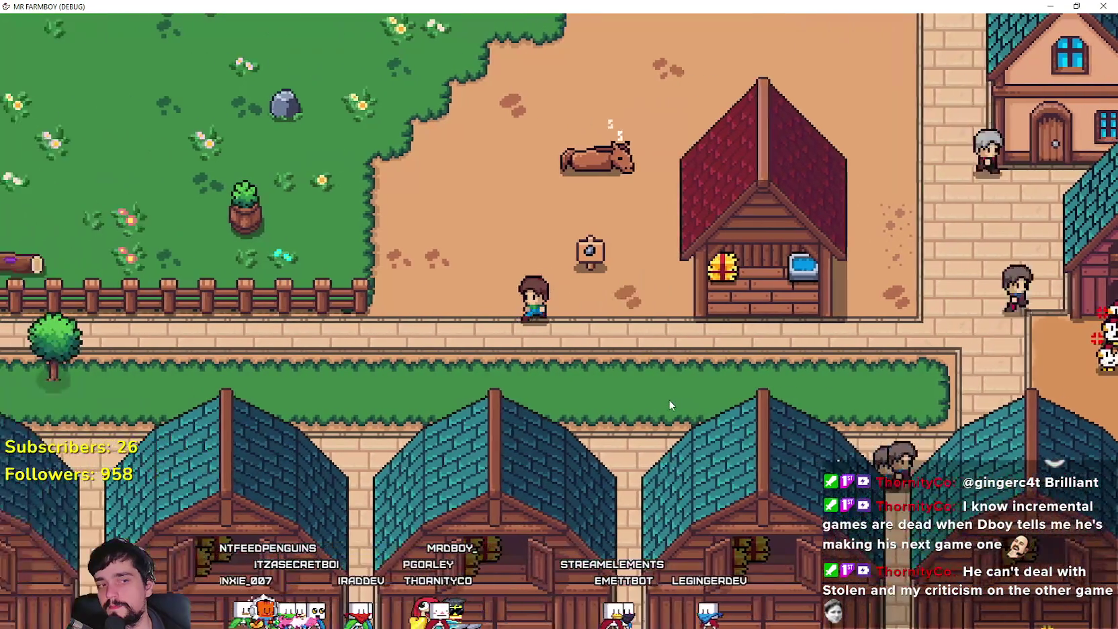
pyautogui.press('w')
pyautogui.press('d')
pyautogui.press('s')
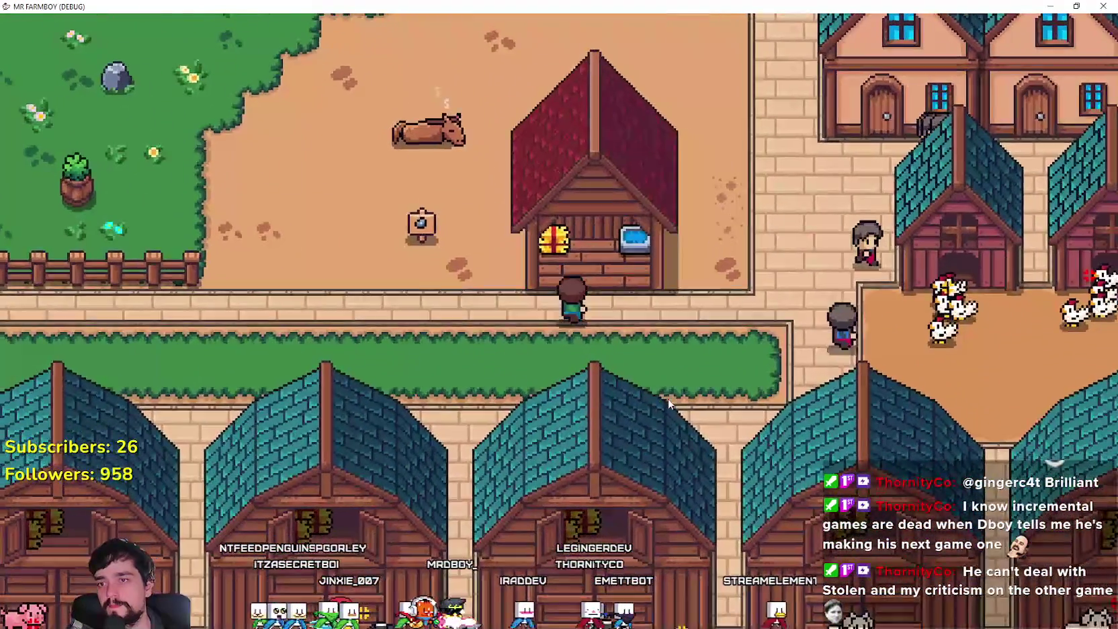
pyautogui.click(668, 399)
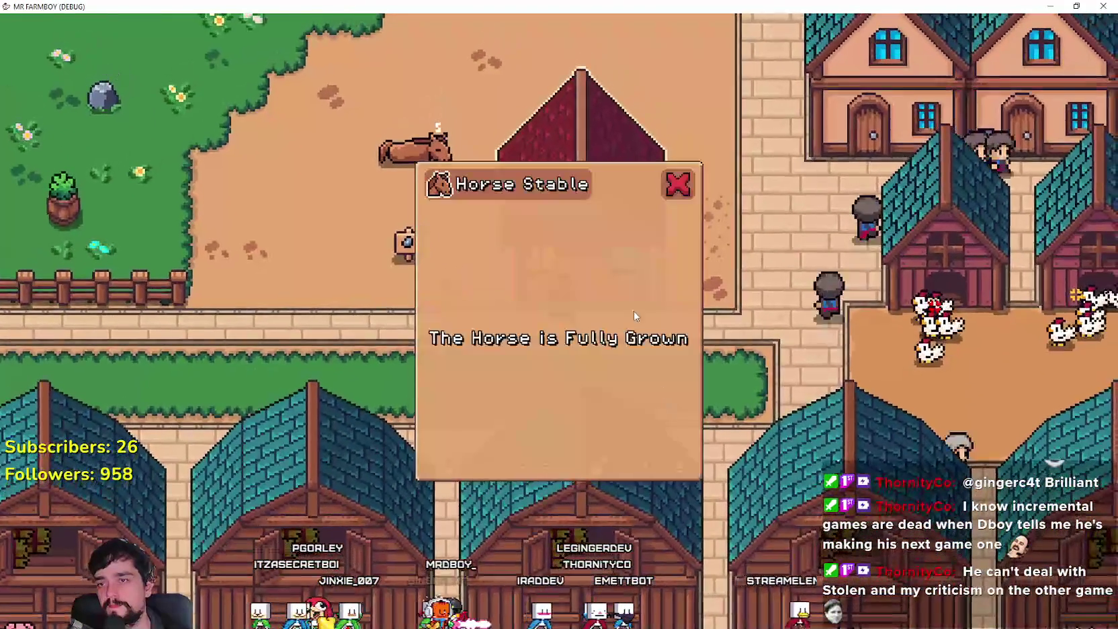
pyautogui.click(674, 180)
pyautogui.press('a')
pyautogui.press('d')
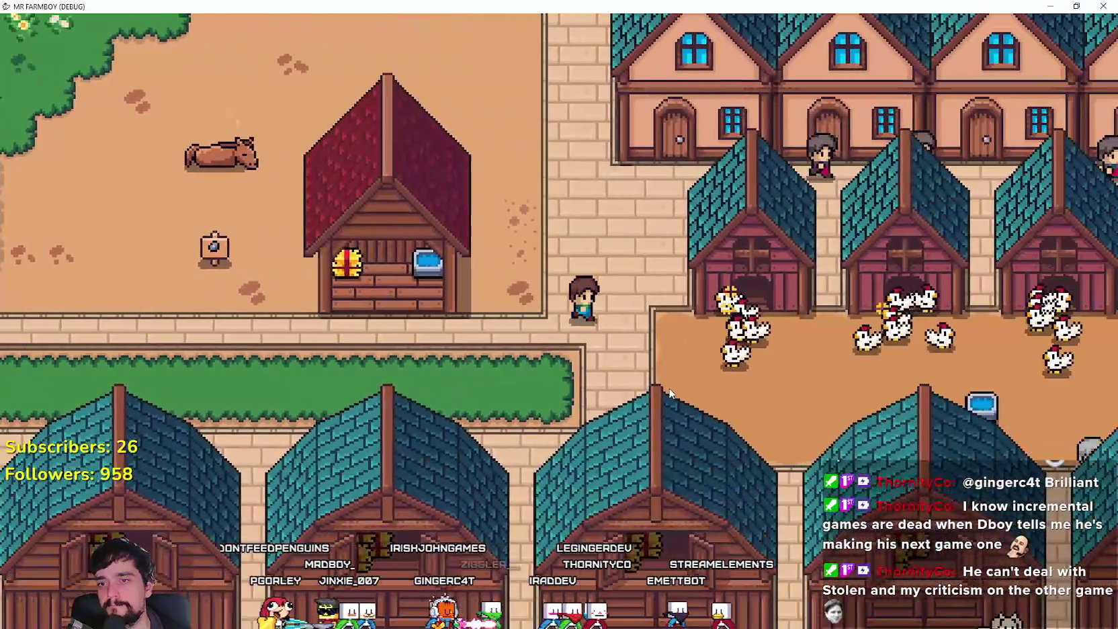
# Check the chicken coop, reopen the Horse Stable info, and walk onto the grass
pyautogui.press('d')
pyautogui.click(670, 389)
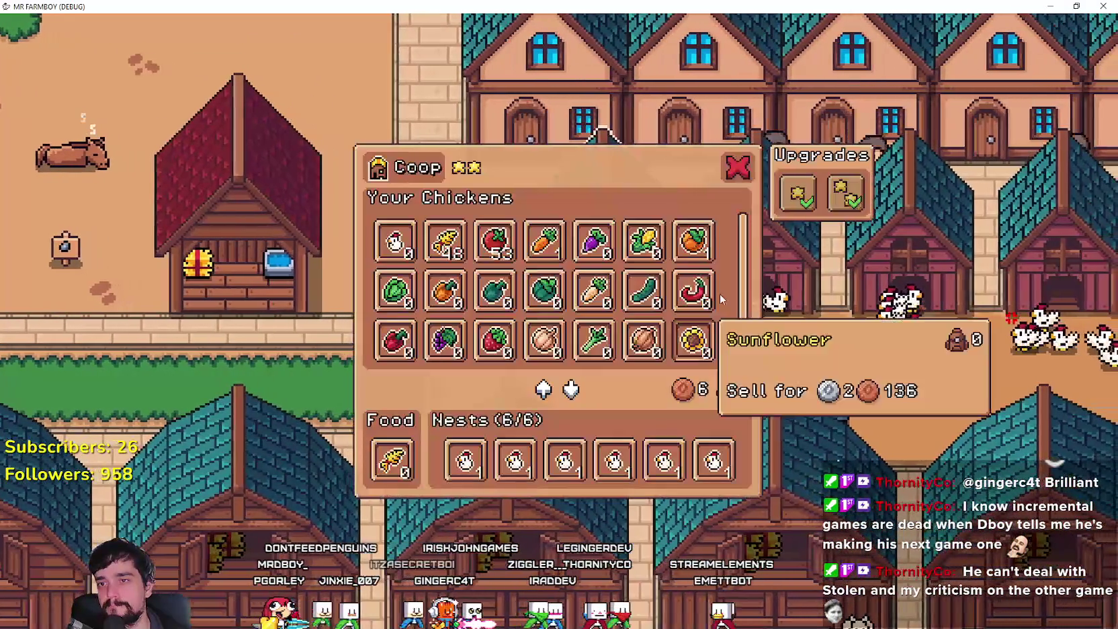
pyautogui.press('a')
pyautogui.press('a')
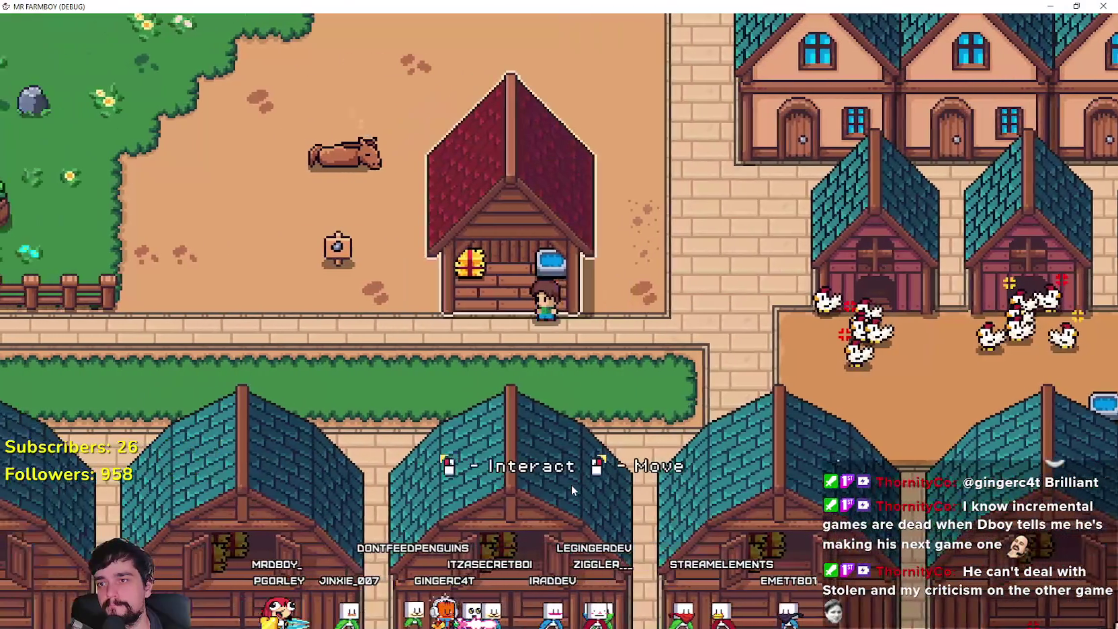
pyautogui.click(571, 485)
pyautogui.press('a')
pyautogui.press('w')
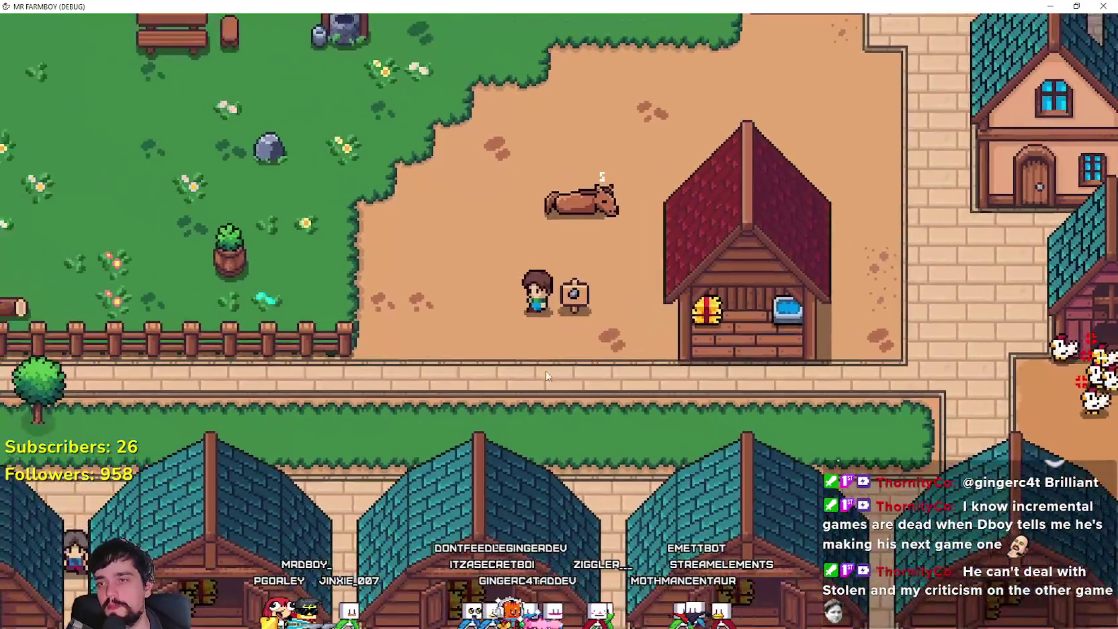
pyautogui.press('a')
# Ride the horse to the signpost, dismount, and pick up the stable to relocate it
pyautogui.press('w')
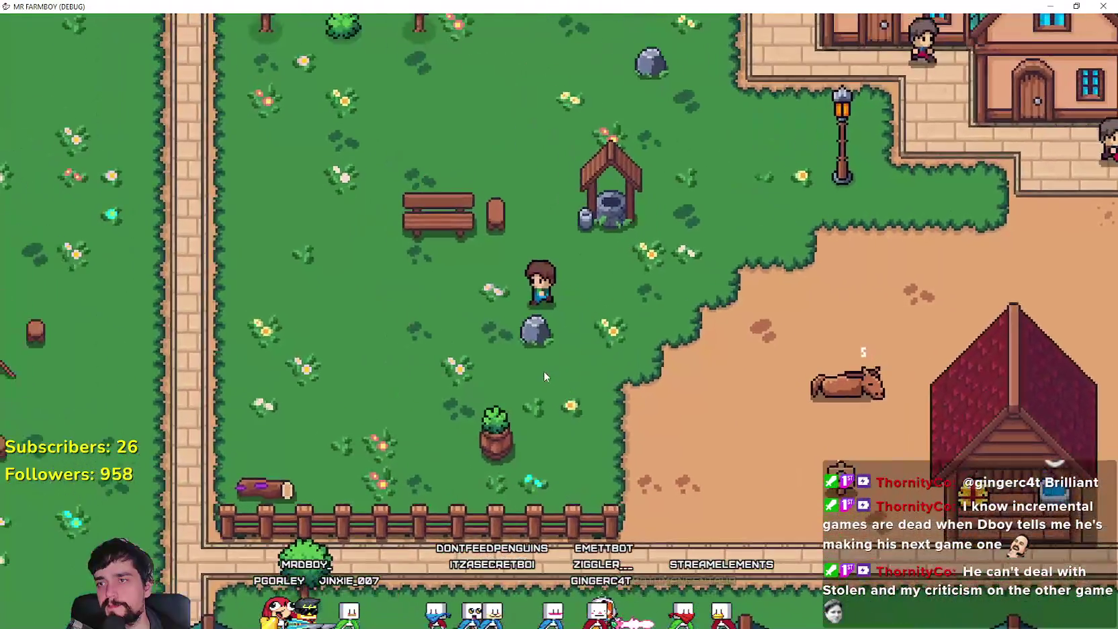
pyautogui.press('d')
pyautogui.press('d')
pyautogui.press('s')
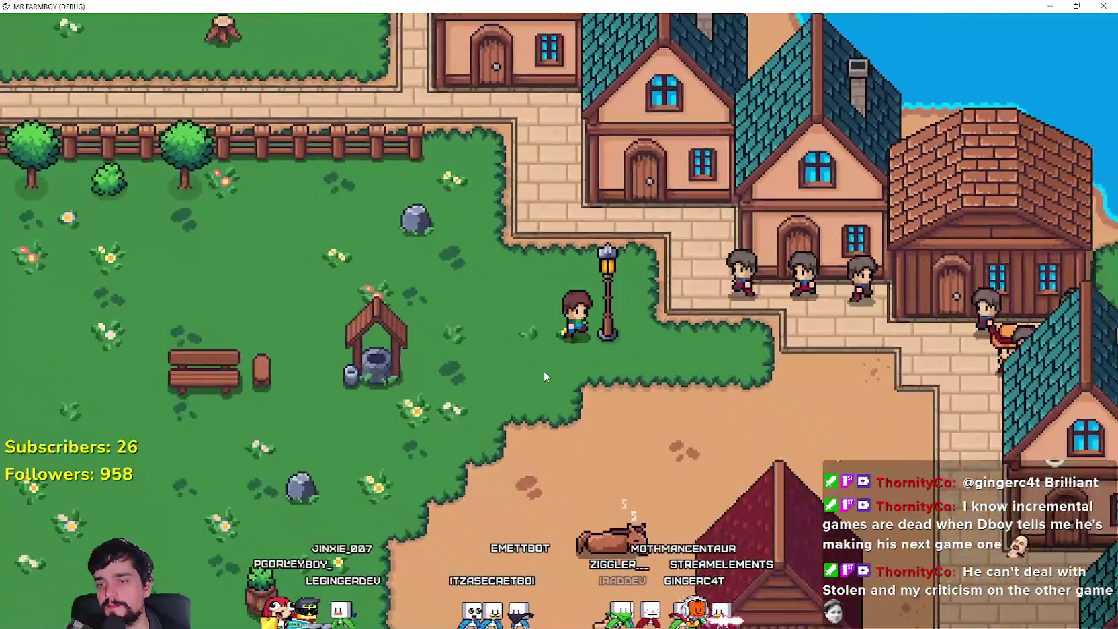
pyautogui.press('s')
pyautogui.press('a')
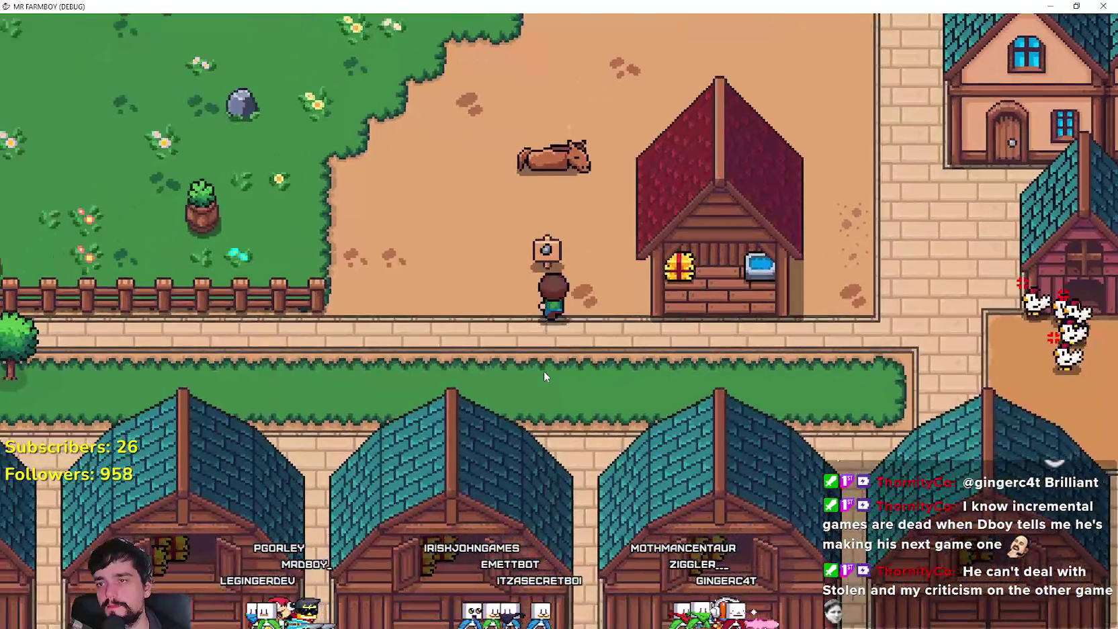
pyautogui.press('w')
pyautogui.press('e')
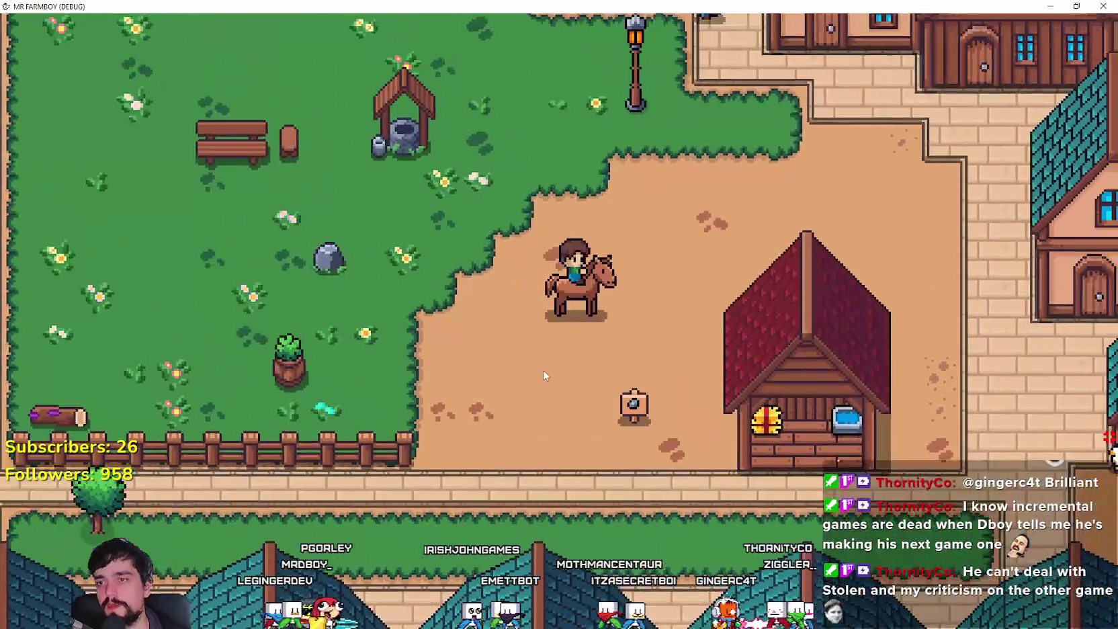
pyautogui.press('e')
pyautogui.press('a')
pyautogui.press('e')
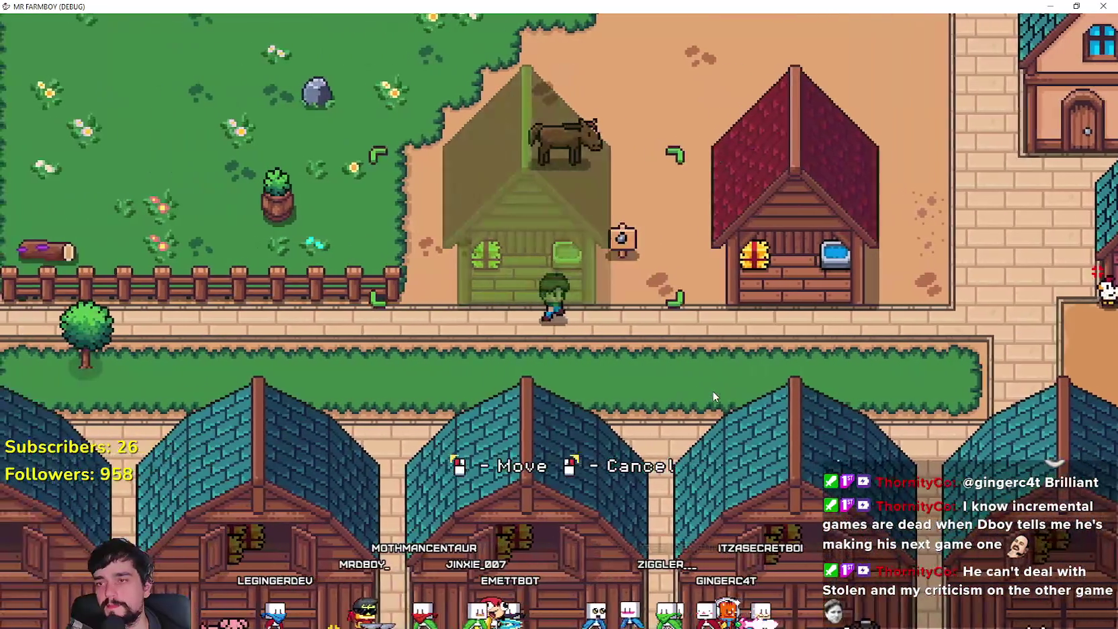
# Pick up a house, carry its outline around, then cancel so it stays in place
pyautogui.press('d')
pyautogui.rightClick(782, 424)
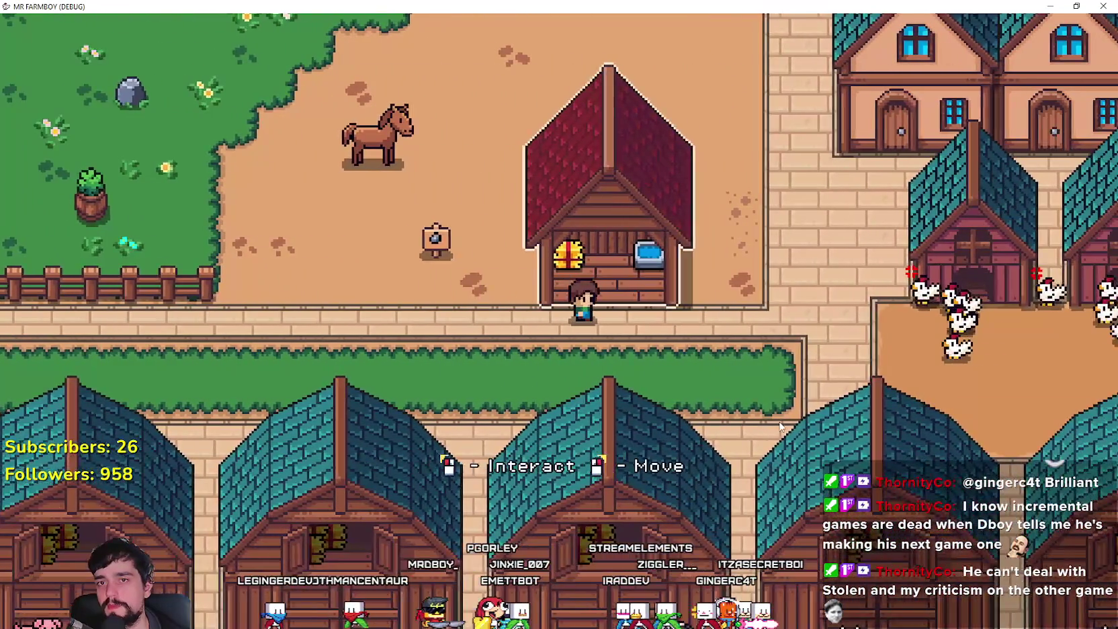
pyautogui.press('d')
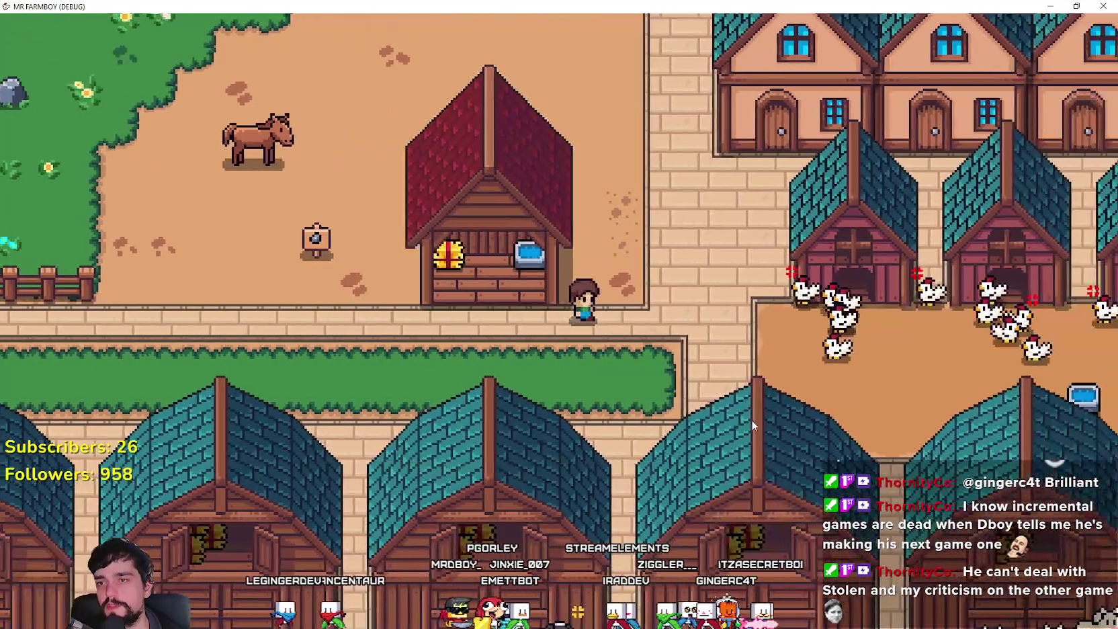
pyautogui.press('w')
pyautogui.rightClick(741, 427)
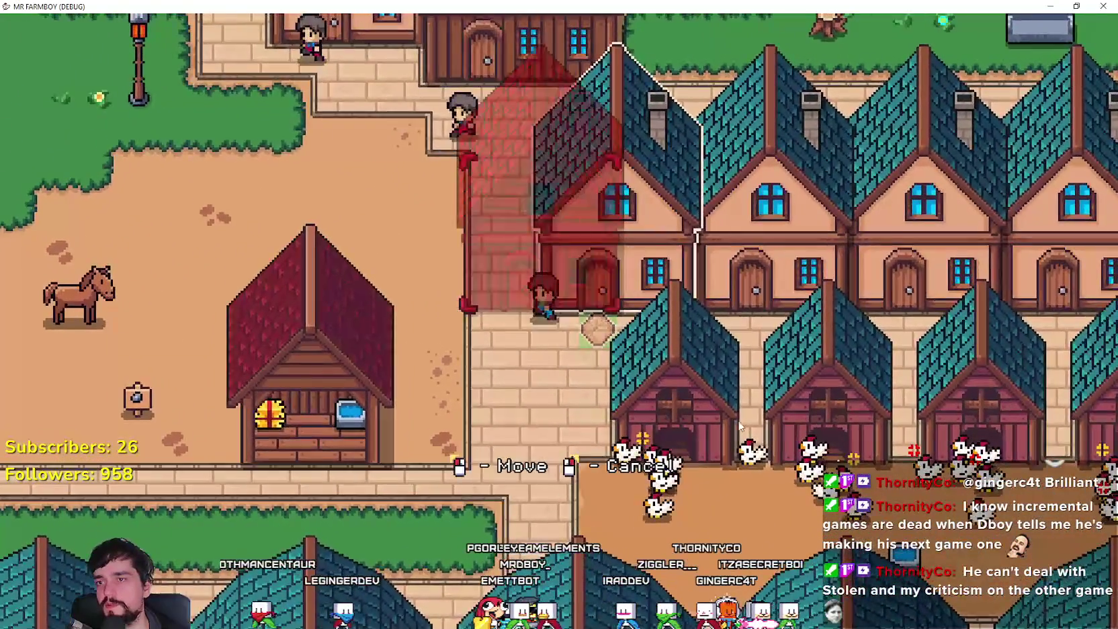
pyautogui.press('a')
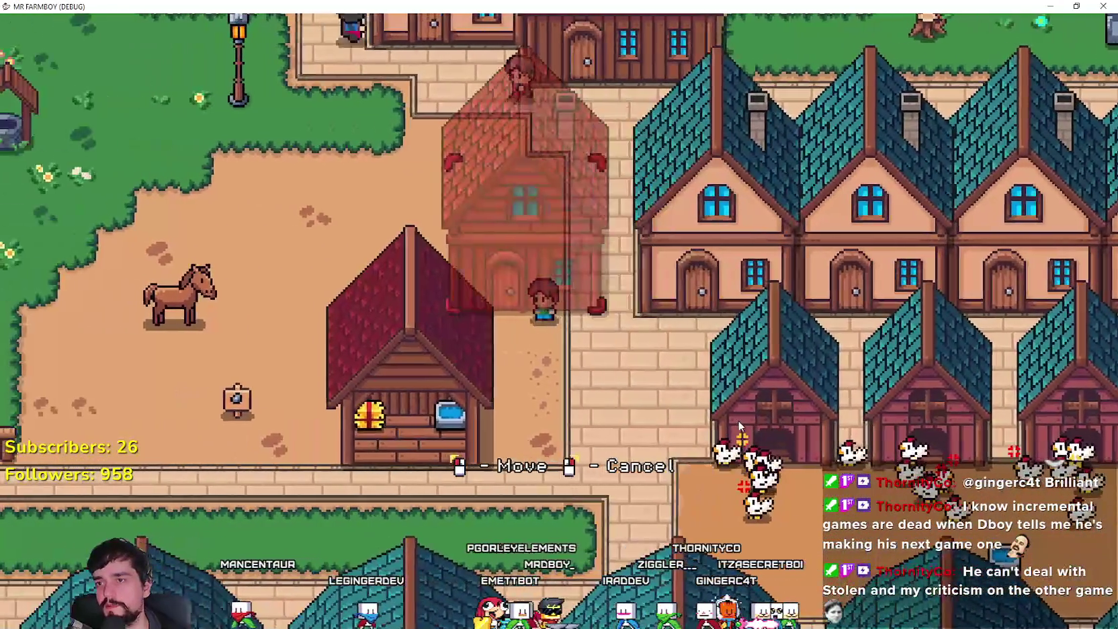
pyautogui.press('s')
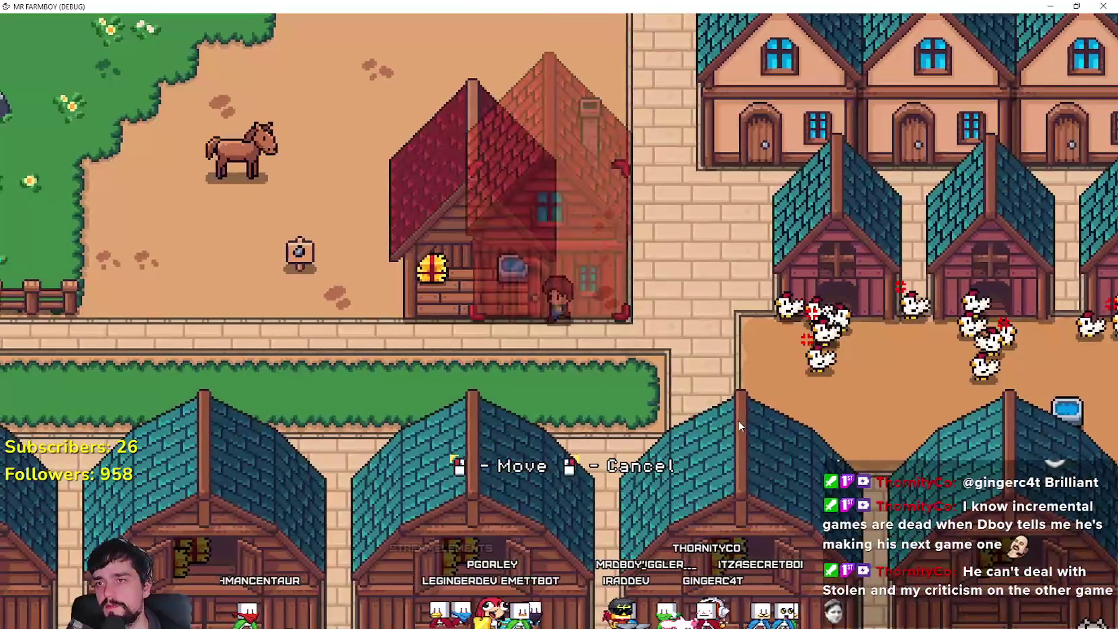
pyautogui.press('d')
pyautogui.press('a')
pyautogui.press('a')
pyautogui.press('s')
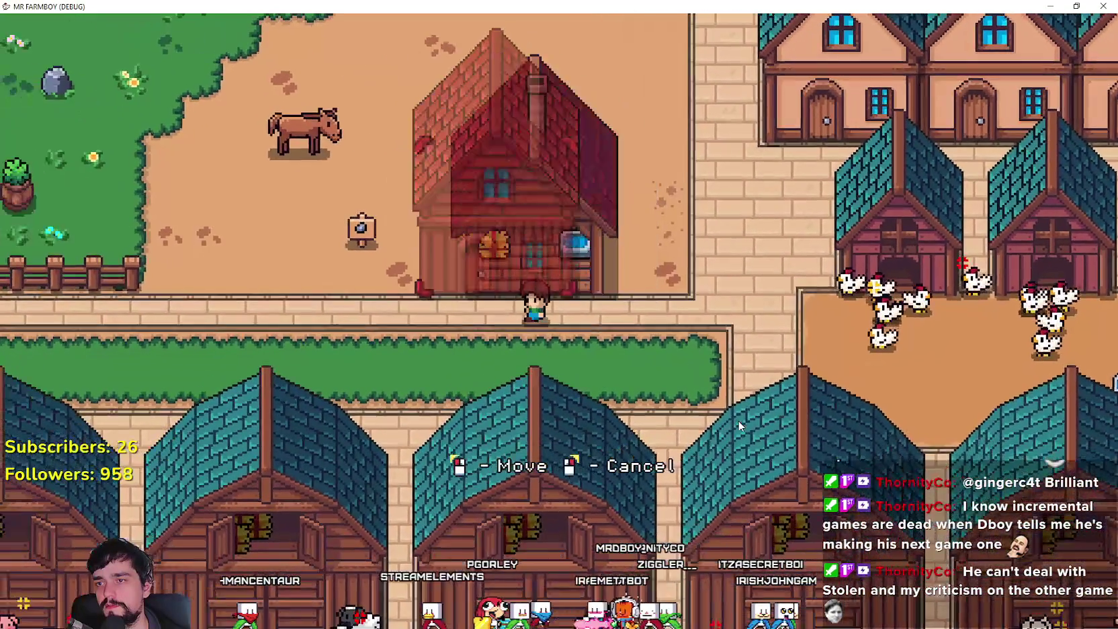
pyautogui.press('d')
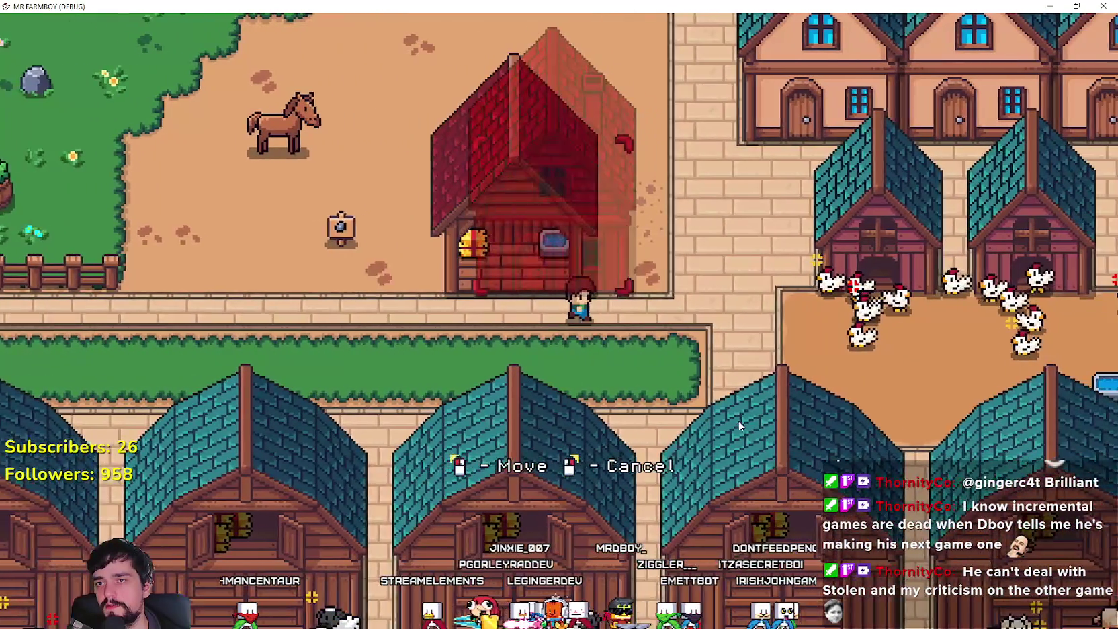
pyautogui.press('d')
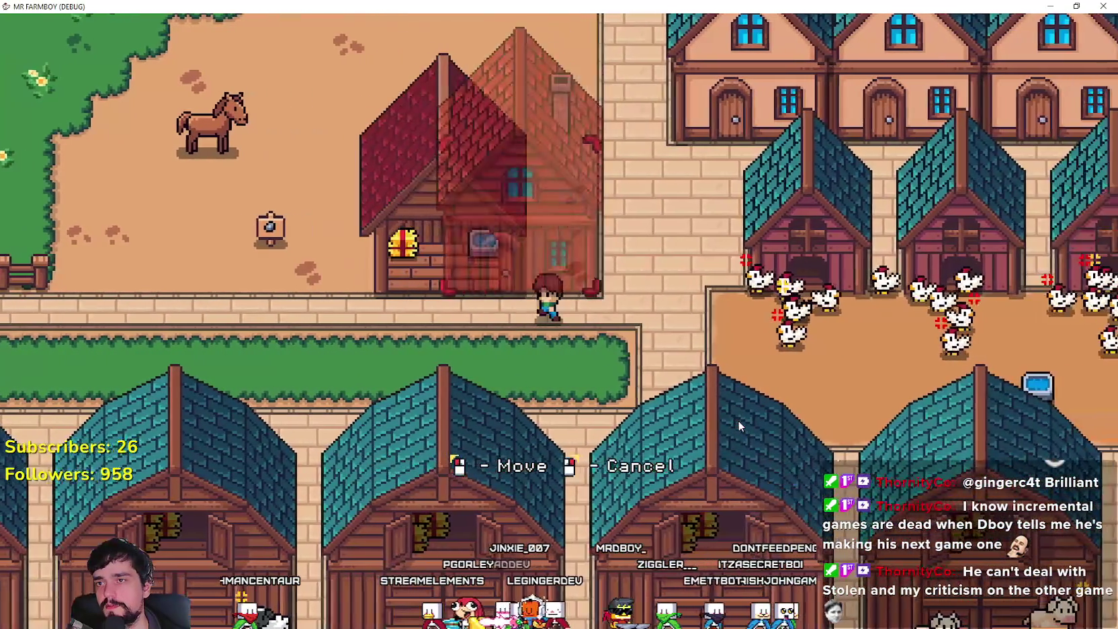
pyautogui.press('a')
pyautogui.press('d')
pyautogui.press('w')
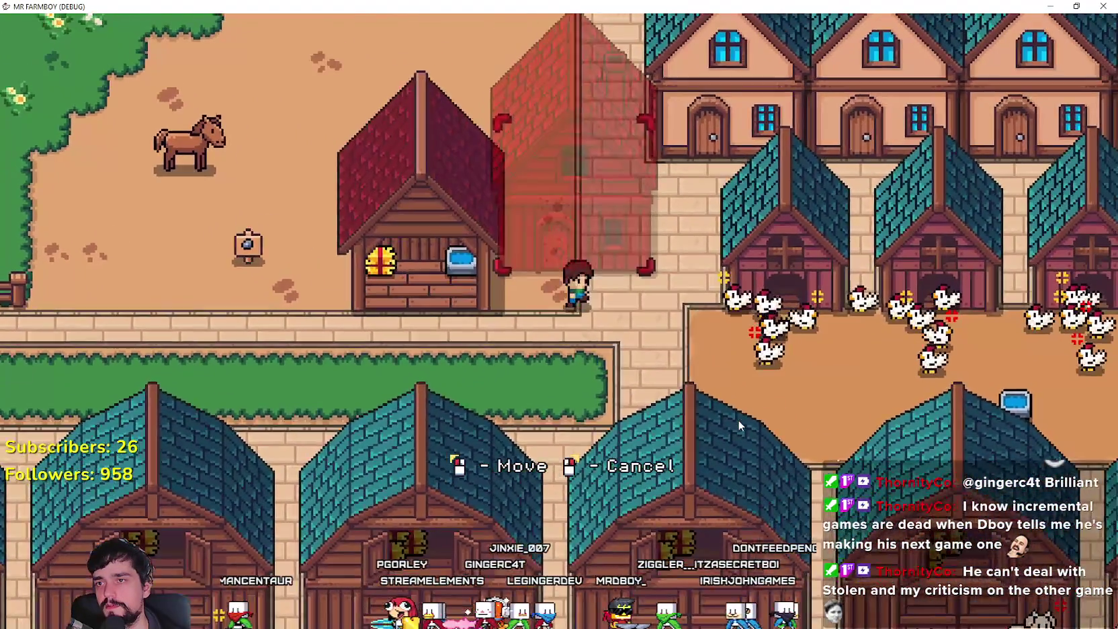
pyautogui.press('w')
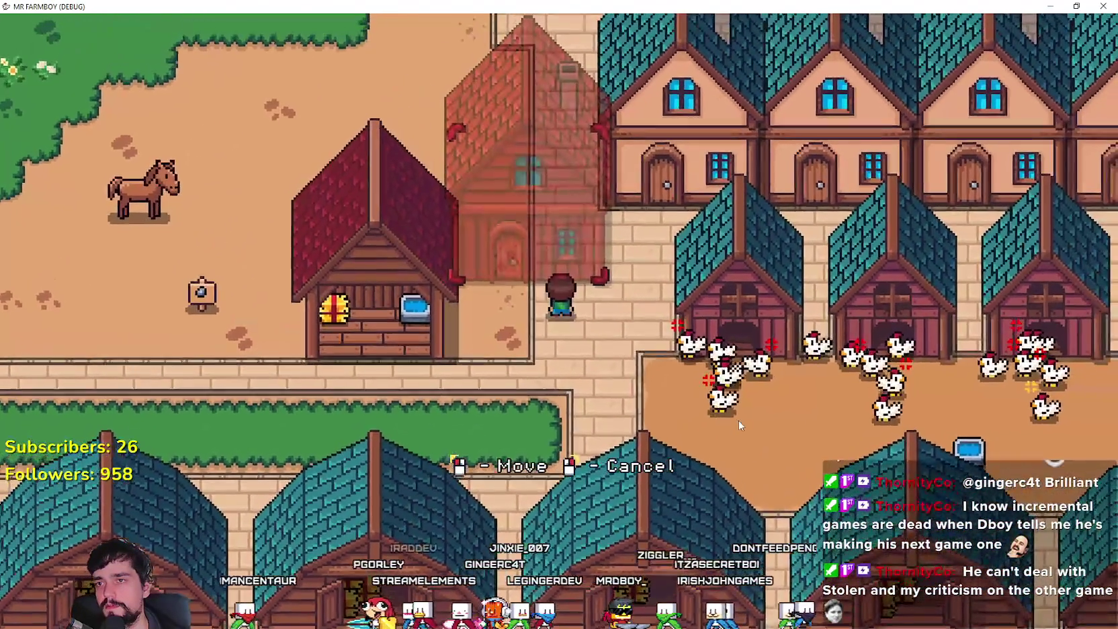
pyautogui.rightClick(738, 419)
# Start moving the red stable, shift its outline around, then cancel so it stays put
pyautogui.press('a')
pyautogui.press('s')
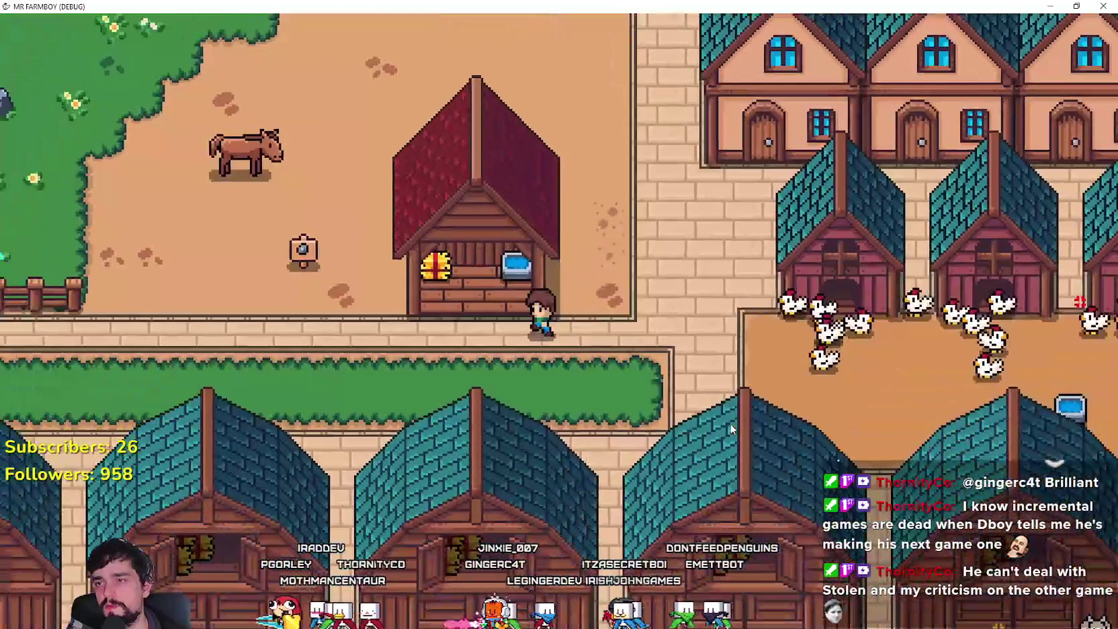
pyautogui.press('e')
pyautogui.press('s')
pyautogui.press('w')
pyautogui.press('d')
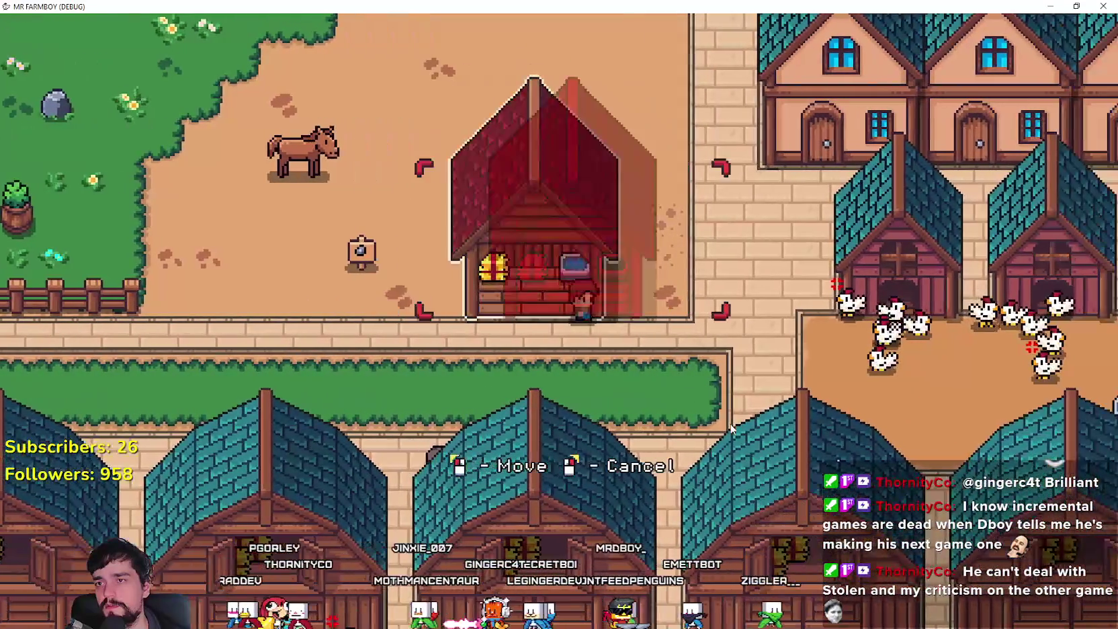
pyautogui.press('a')
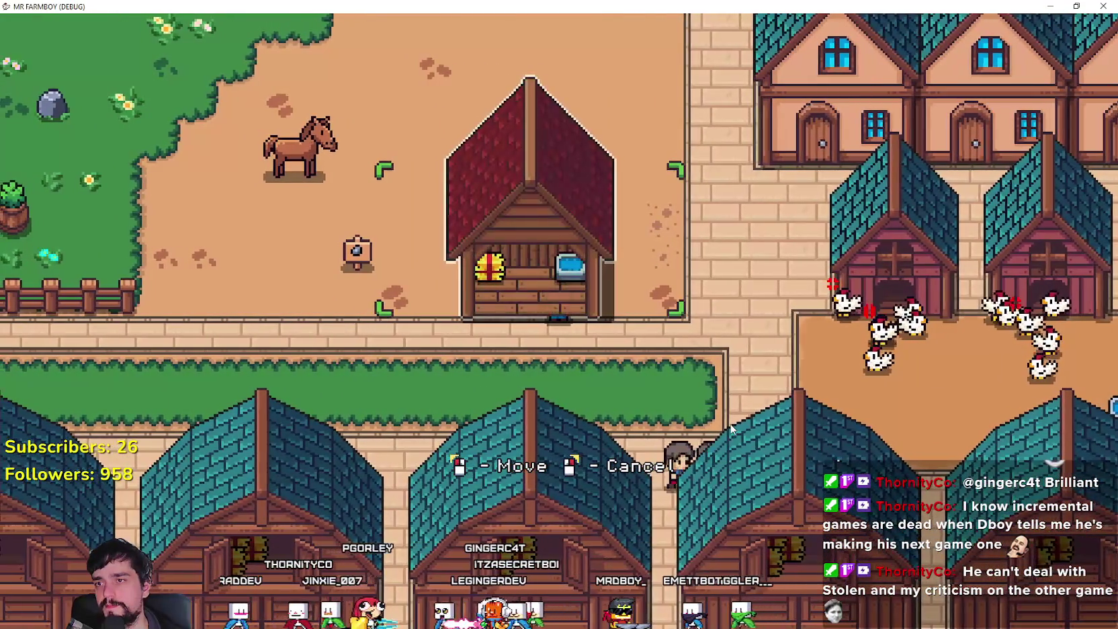
pyautogui.press('d')
pyautogui.press('w')
pyautogui.rightClick(730, 423)
pyautogui.press('w')
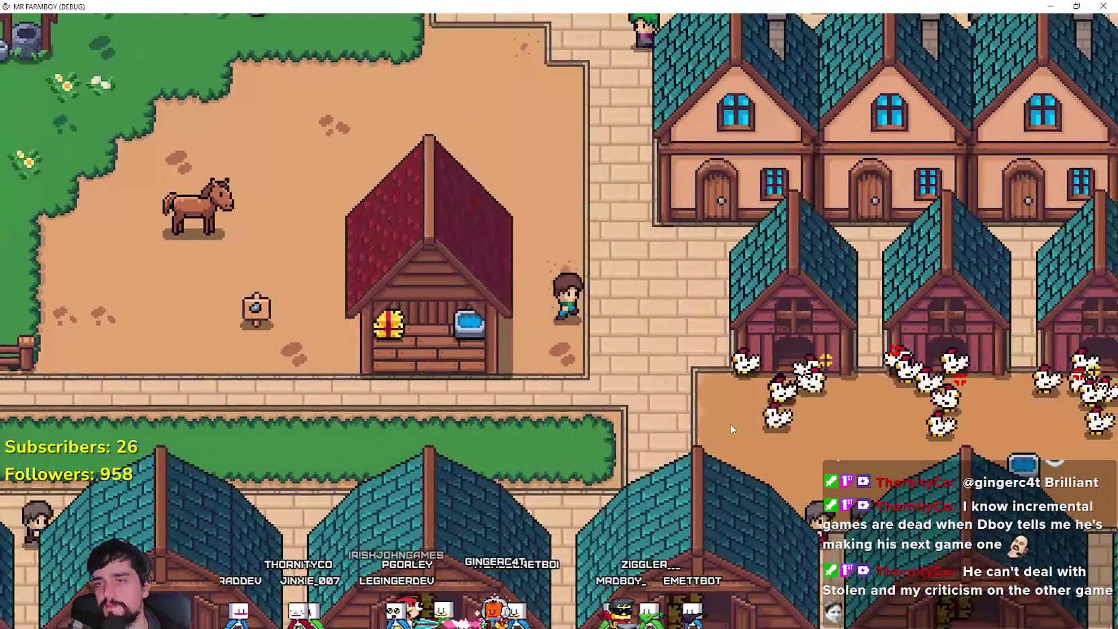
pyautogui.press('a')
pyautogui.press('a')
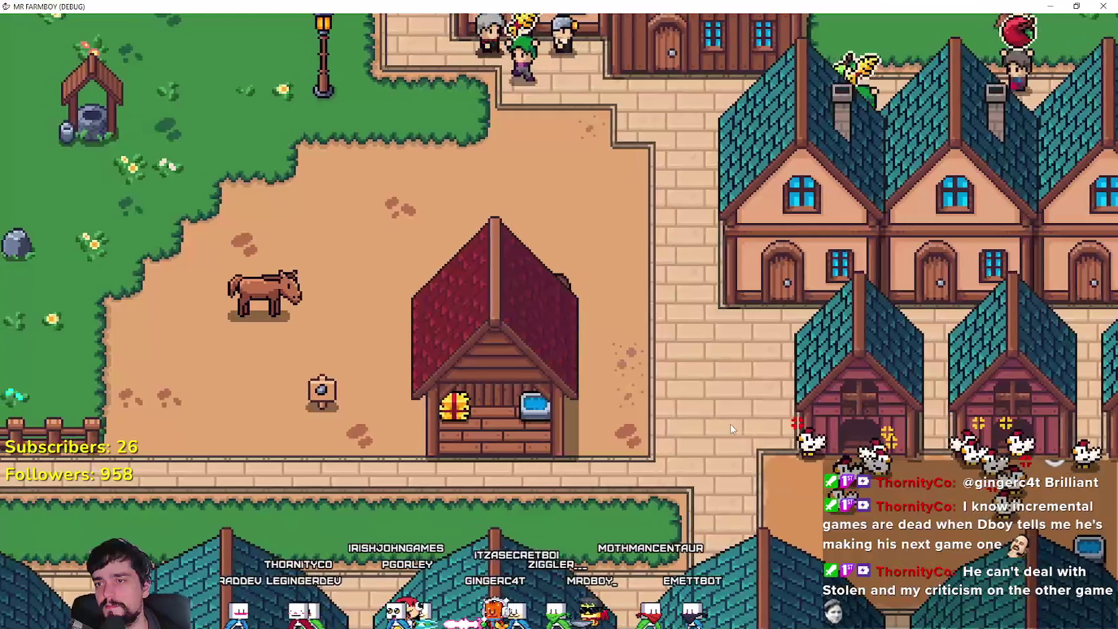
# Walk past the red stable, pick a decoration from the crafting menu, then cancel placing it
pyautogui.press('d')
pyautogui.press('d')
pyautogui.press('w')
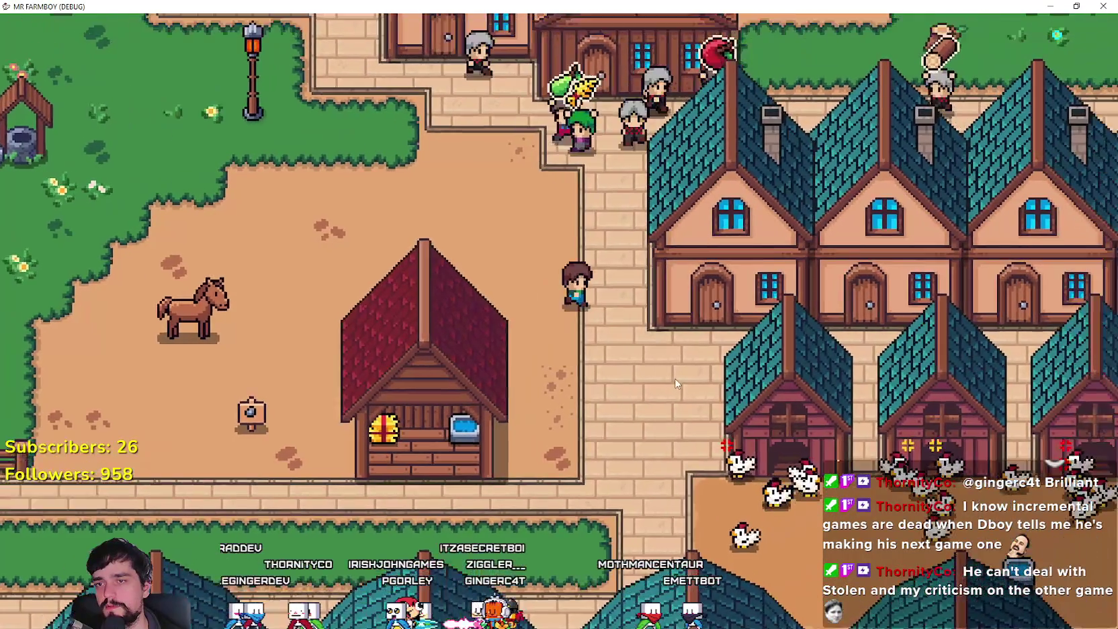
pyautogui.press('s')
pyautogui.press('a')
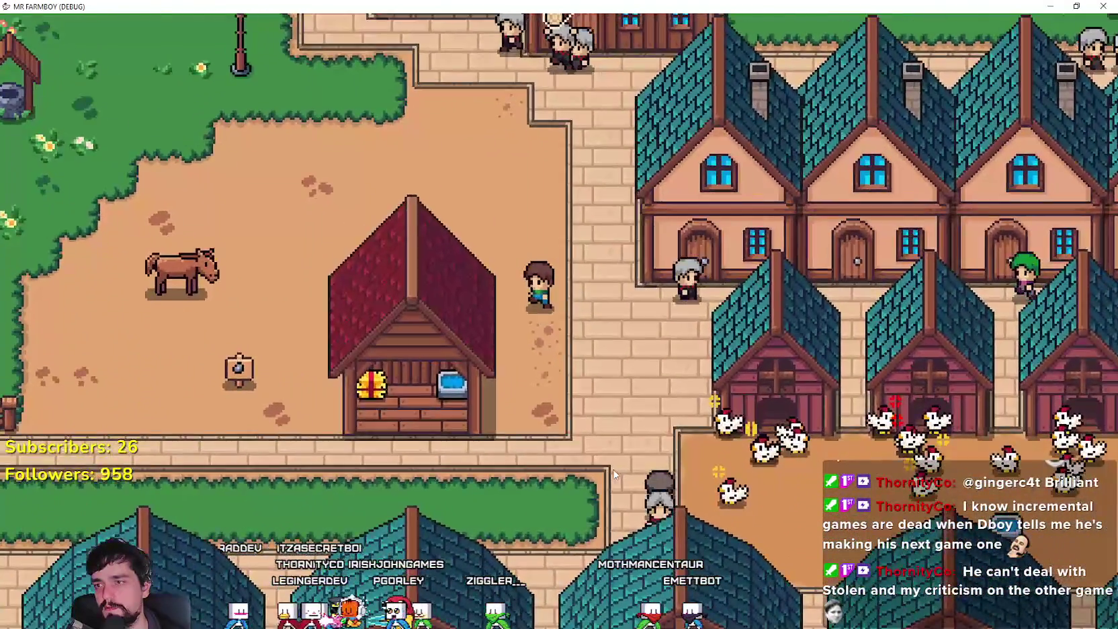
pyautogui.press('a')
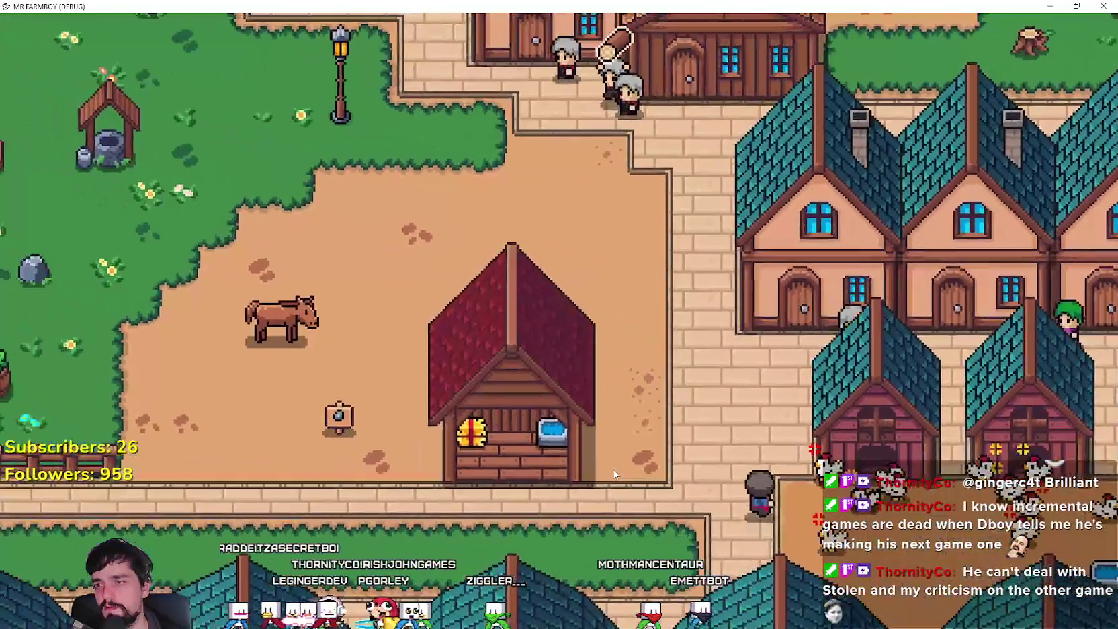
pyautogui.press('s')
pyautogui.press('w')
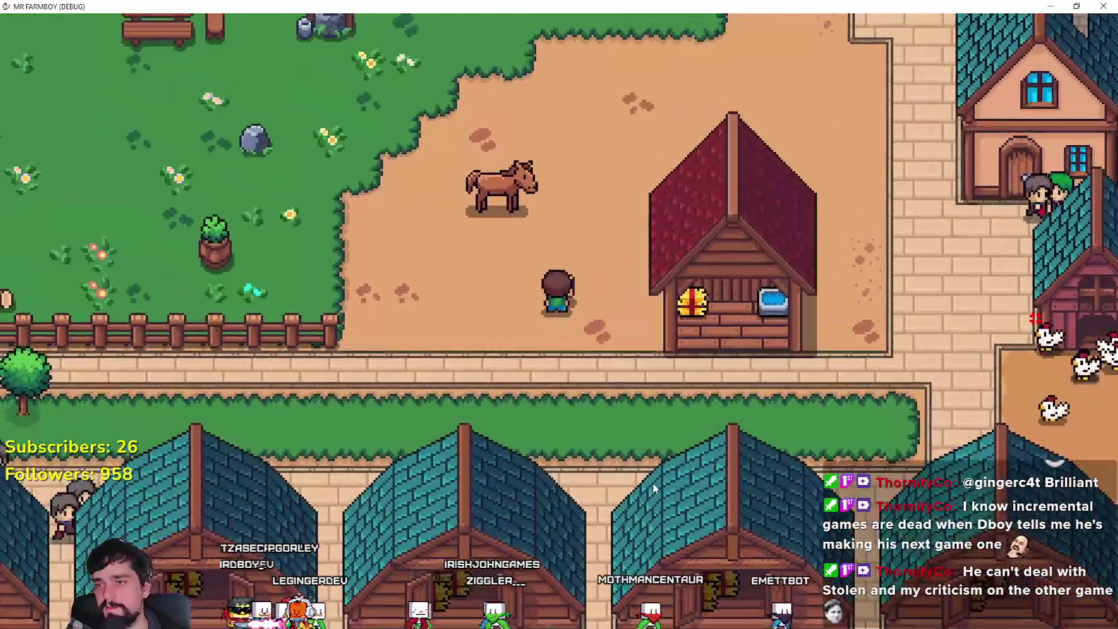
pyautogui.press('c')
pyautogui.click(77, 147)
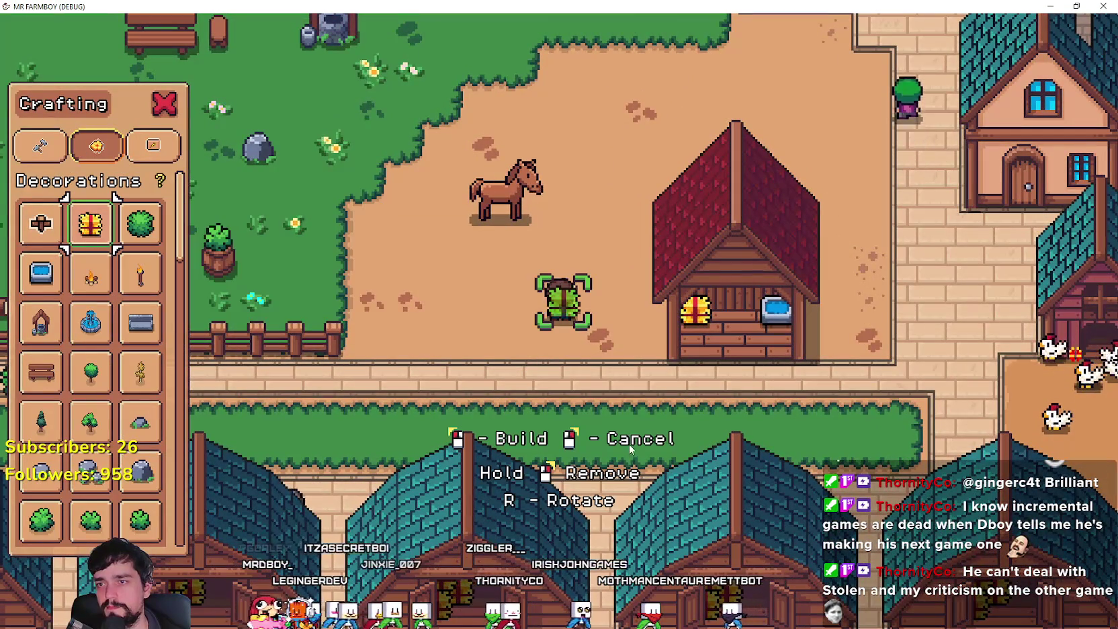
pyautogui.press('s')
pyautogui.press('d')
pyautogui.rightClick(629, 444)
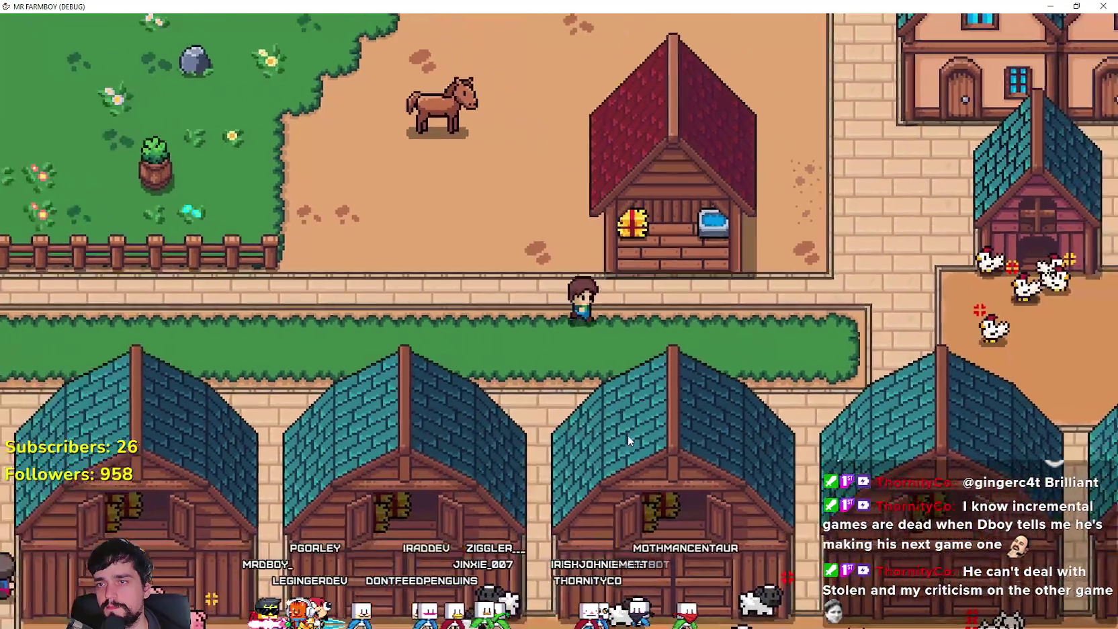
# Move the teal-roofed house so it stands directly left of the red stable
pyautogui.press('w')
pyautogui.press('d')
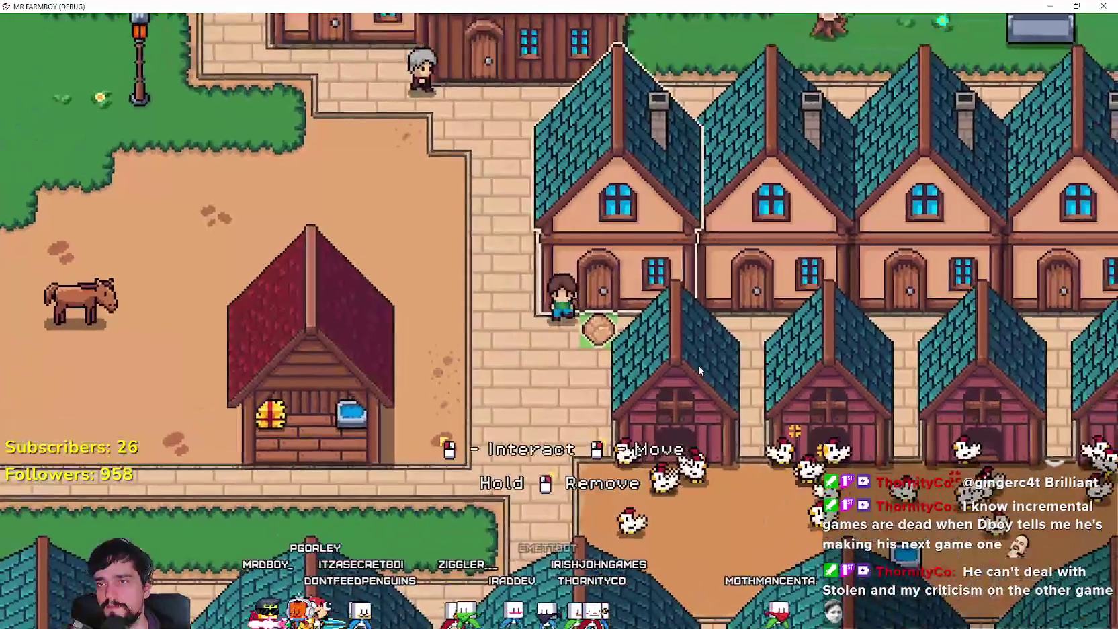
pyautogui.press('a')
pyautogui.rightClick(697, 364)
pyautogui.press('a')
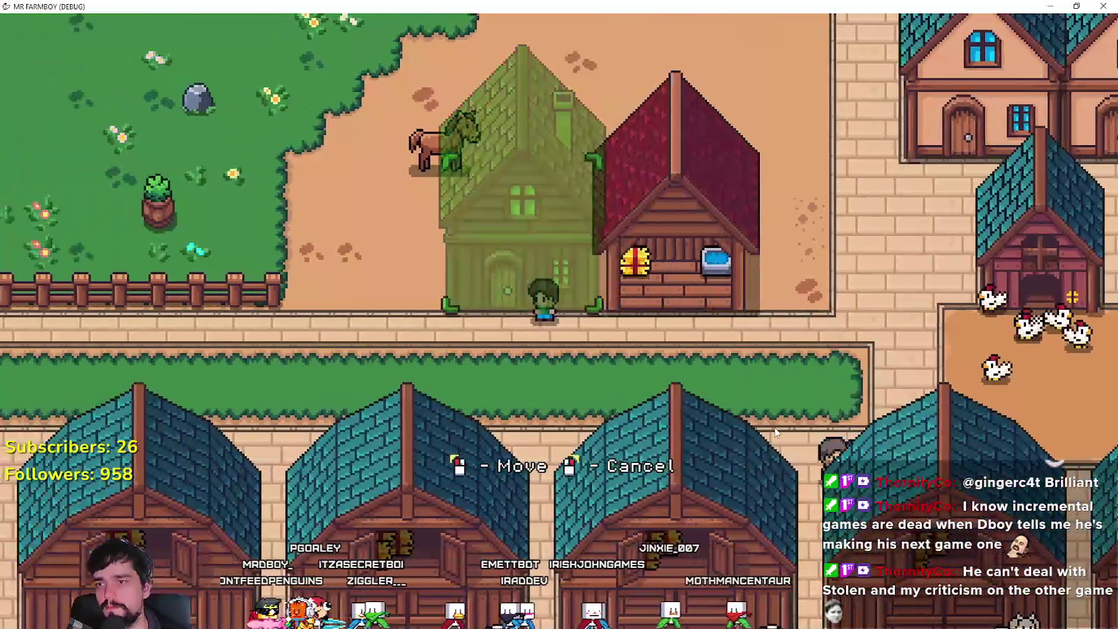
pyautogui.click(759, 417)
# Walk around the moved house and the stable to inspect the new layout
pyautogui.press('w')
pyautogui.press('a')
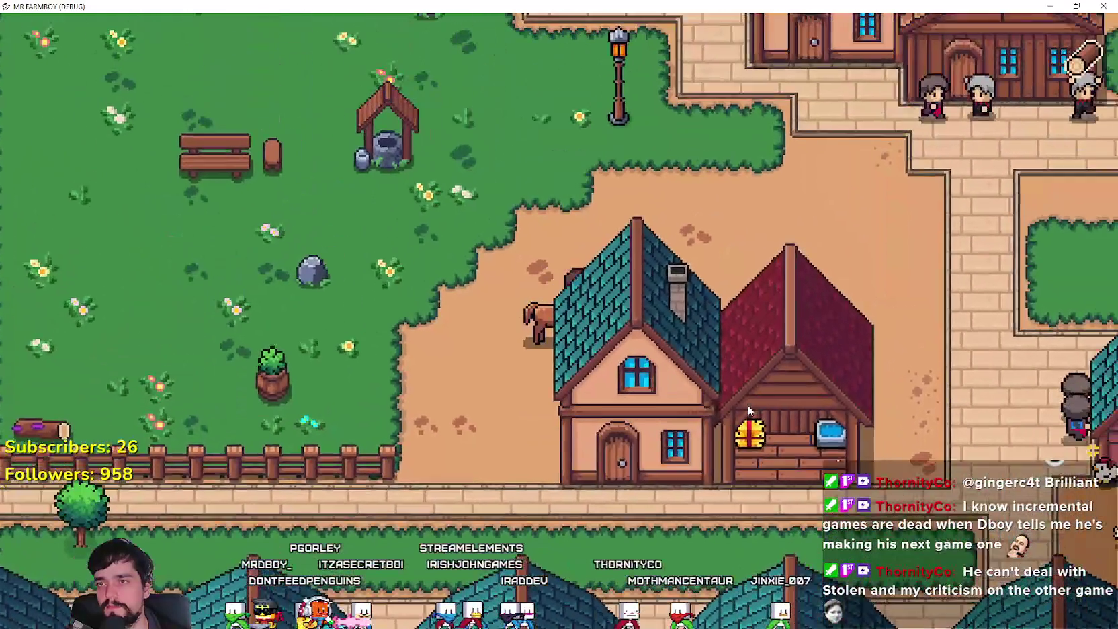
pyautogui.press('d')
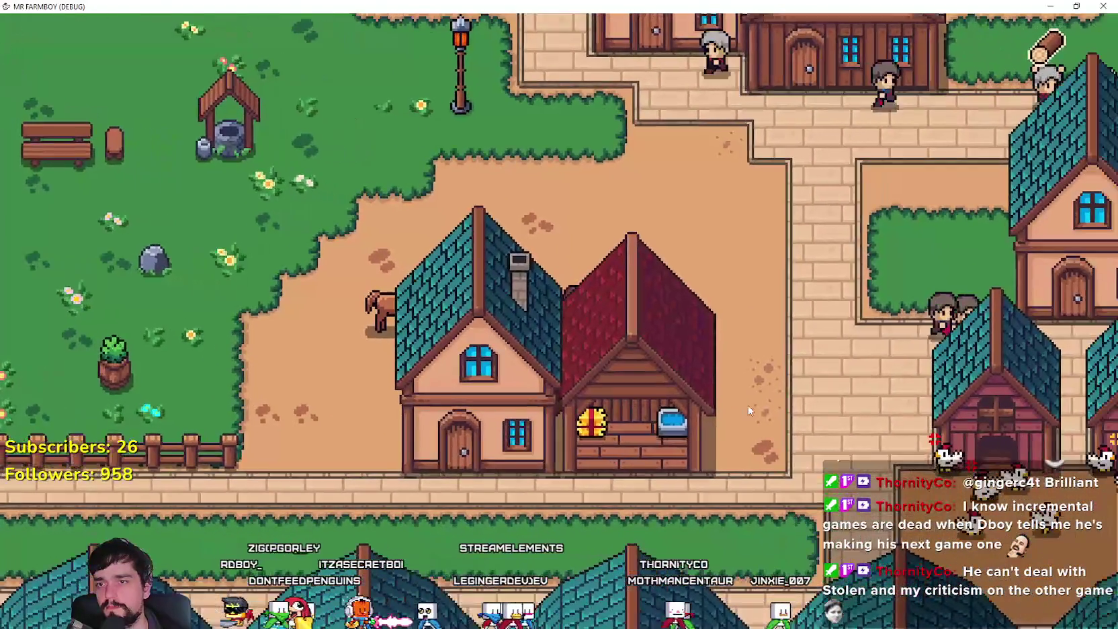
pyautogui.press('s')
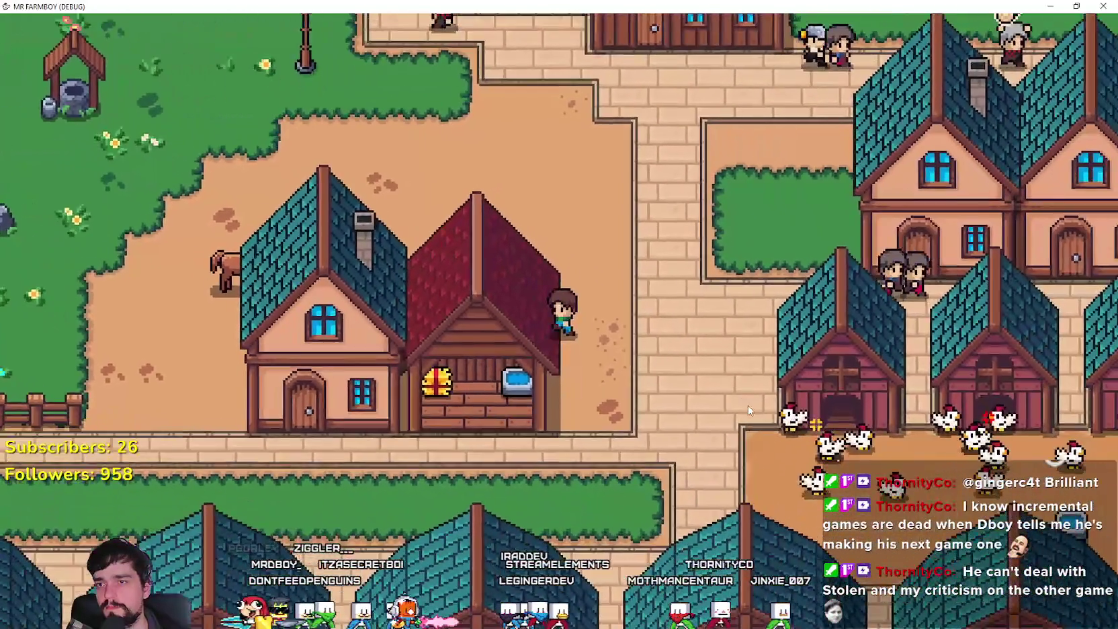
pyautogui.press('w')
pyautogui.press('a')
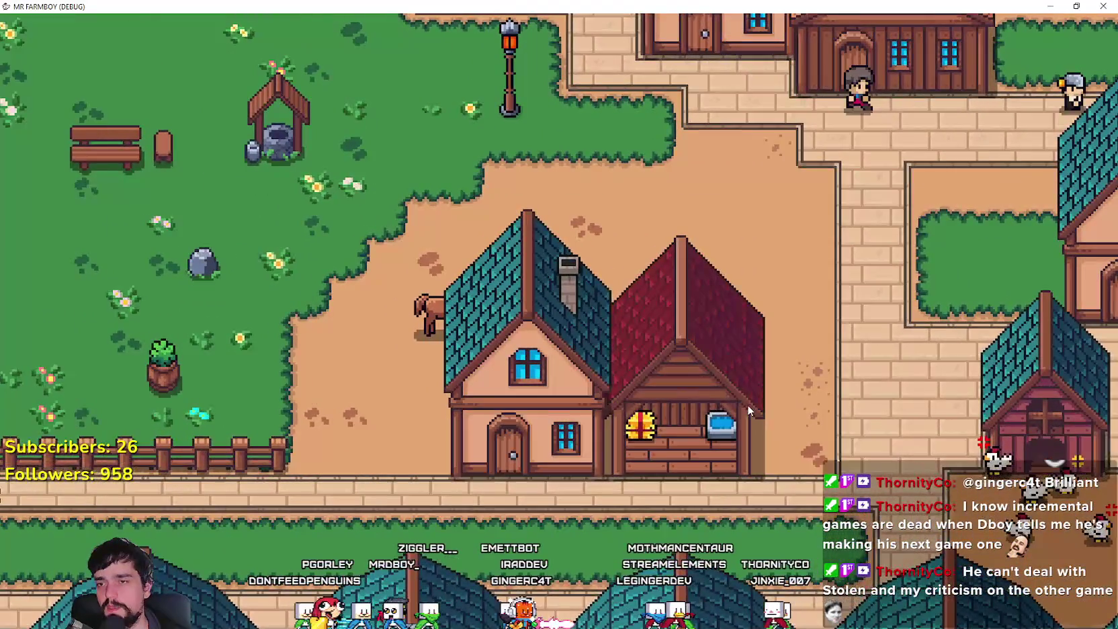
pyautogui.press('d')
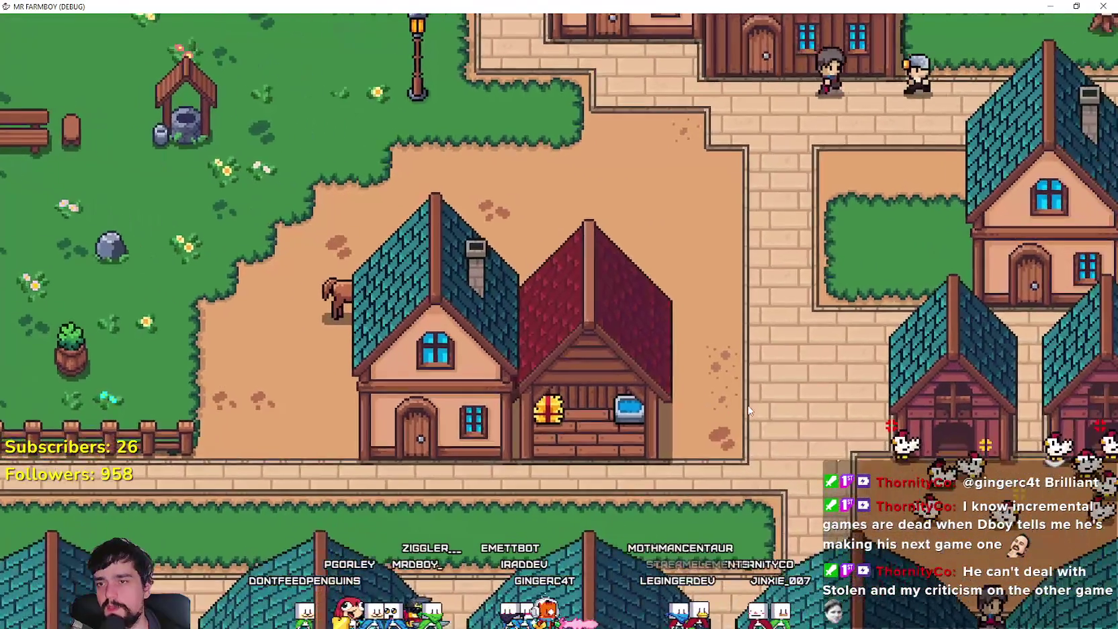
pyautogui.press('a')
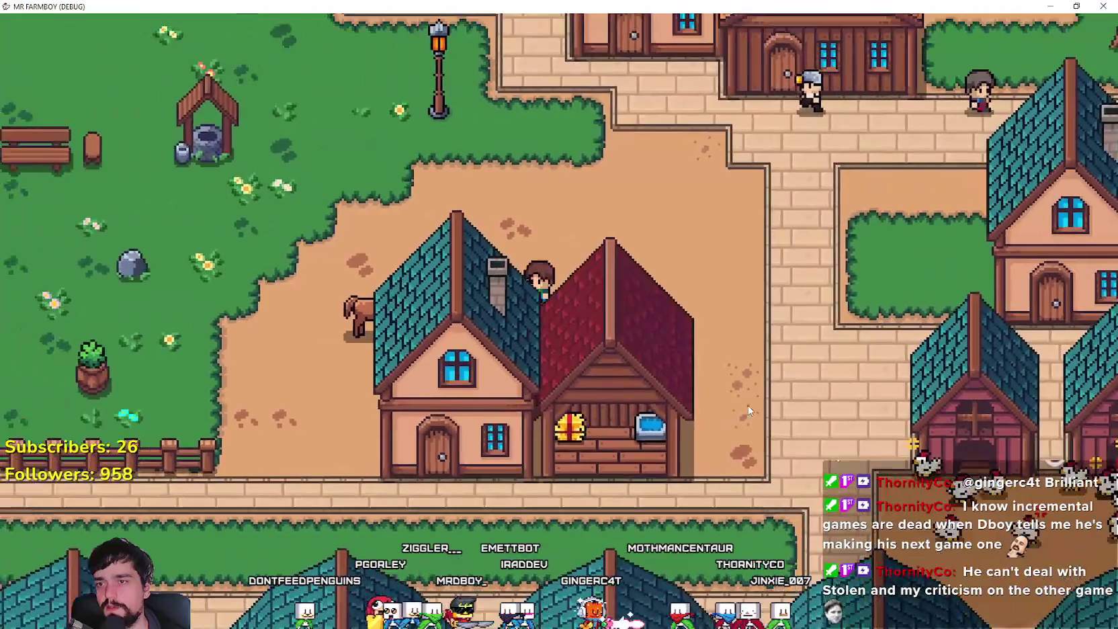
pyautogui.press('a')
pyautogui.press('d')
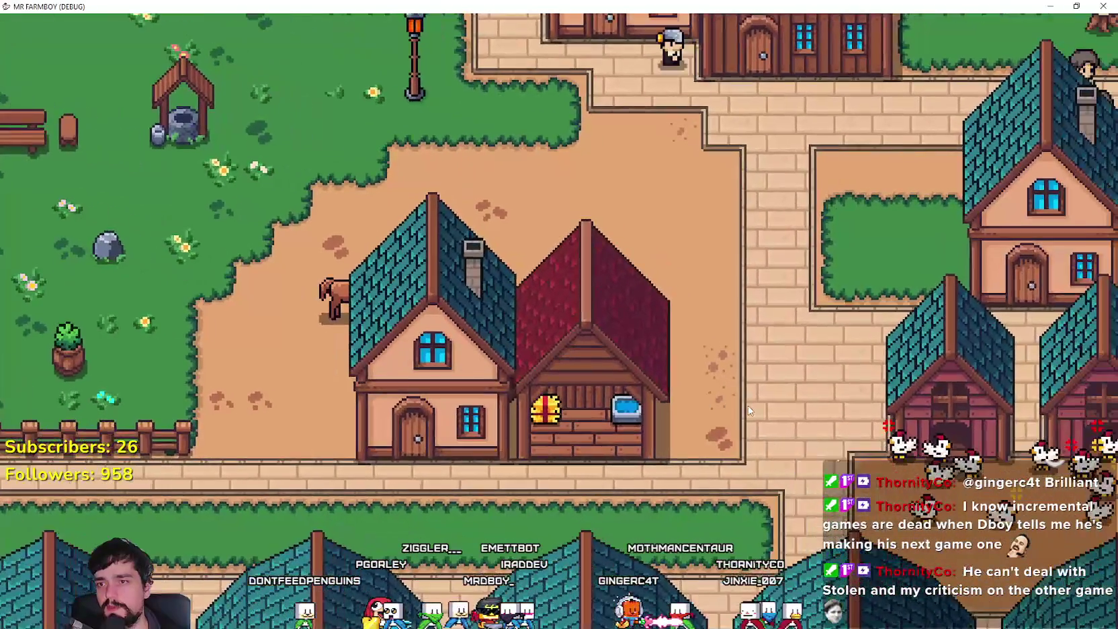
pyautogui.press('a')
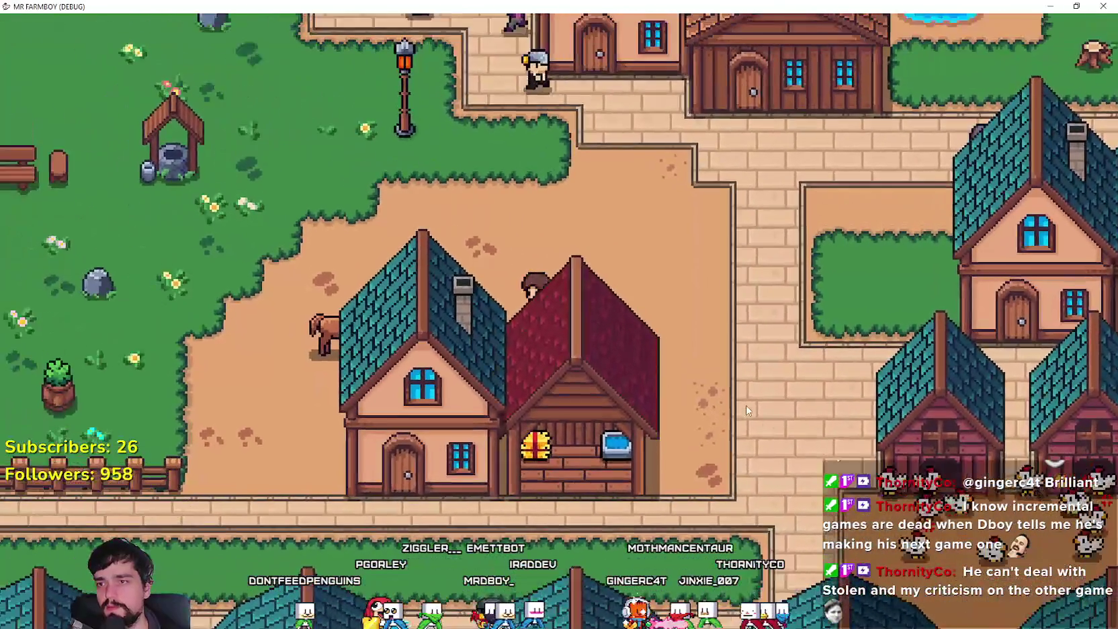
# Back in the Godot editor, filter the FileSystem file list by 'craft'
pyautogui.press('d')
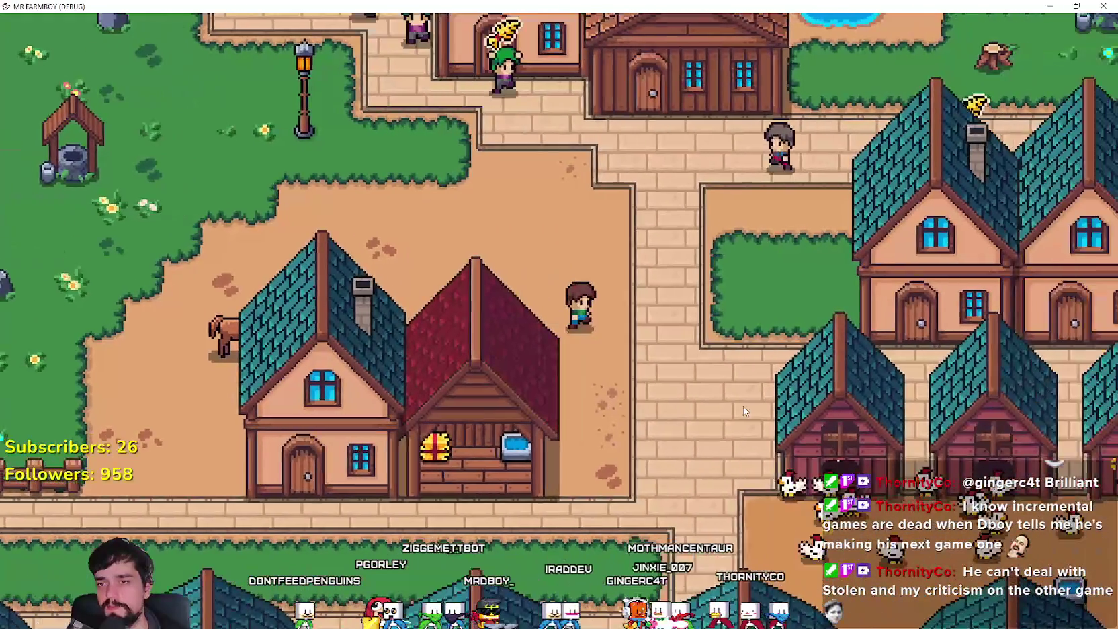
pyautogui.press('s')
pyautogui.hotkey('alt', 'Tab')
pyautogui.click(683, 346)
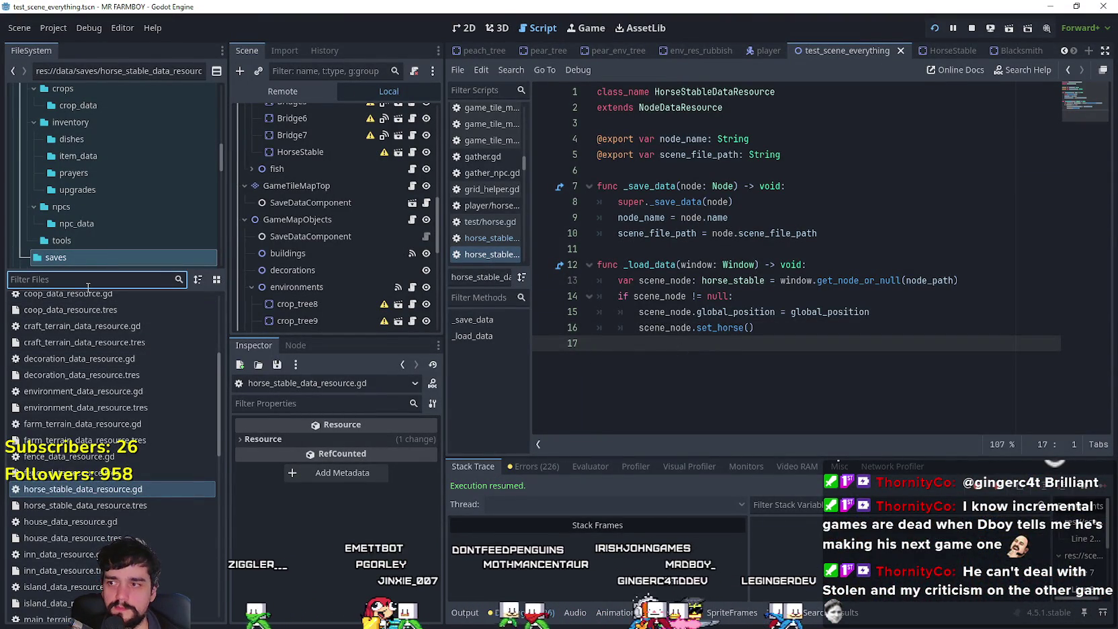
pyautogui.write('craft')
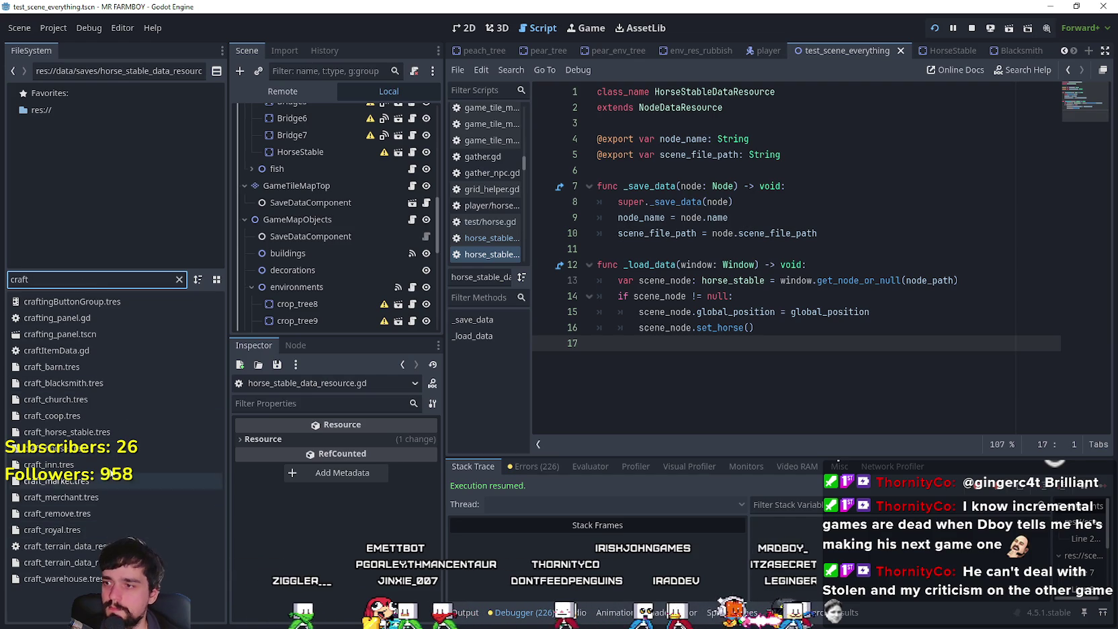
# In craft_horse_stable.tres, change build_data's building_type from Recruitment to House T and save
pyautogui.click(95, 433)
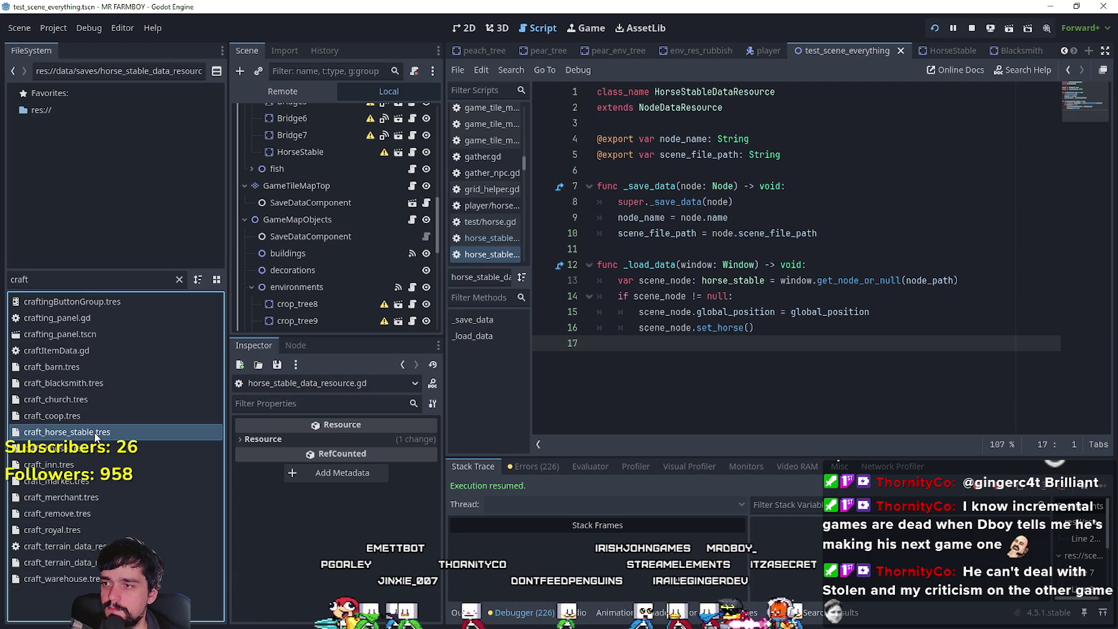
pyautogui.click(361, 441)
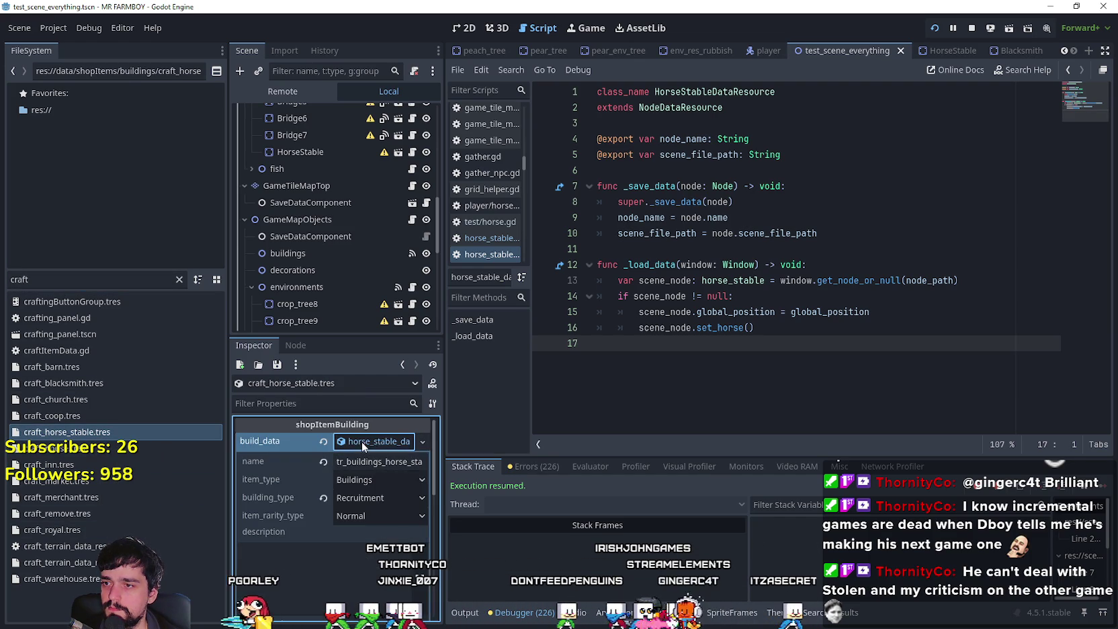
pyautogui.scroll(-3, 304, 486)
pyautogui.click(369, 448)
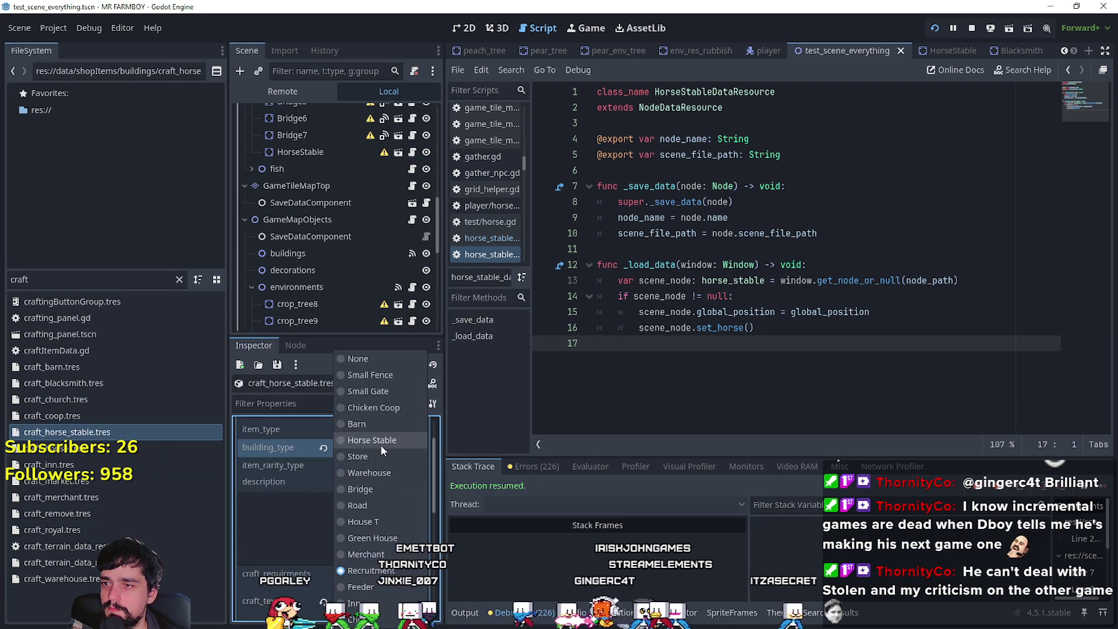
pyautogui.click(380, 522)
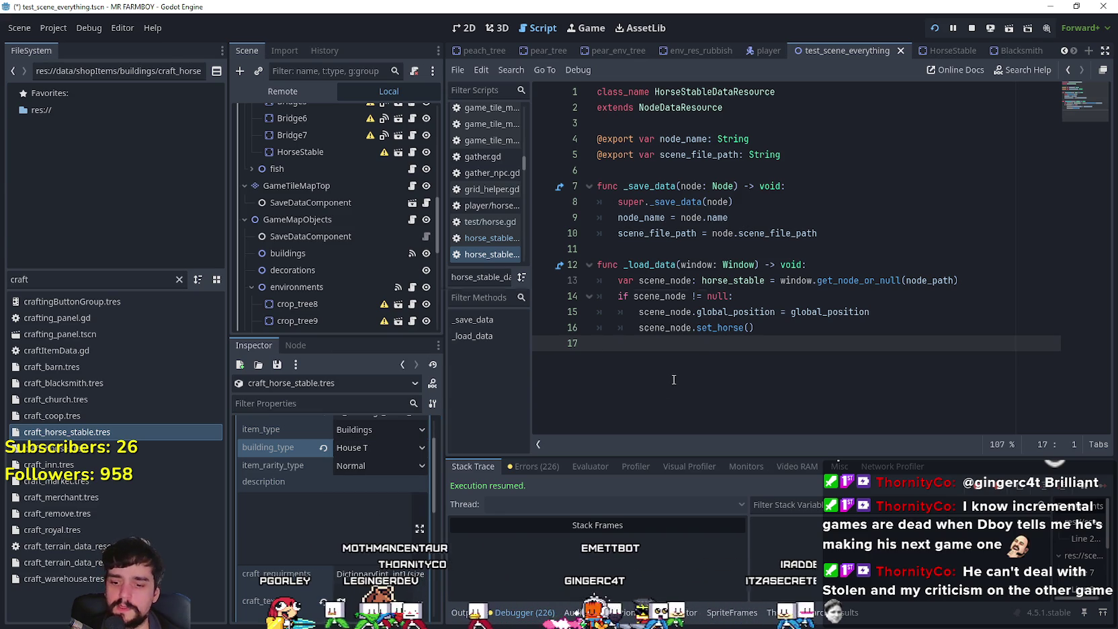
pyautogui.hotkey('ctrl', 's')
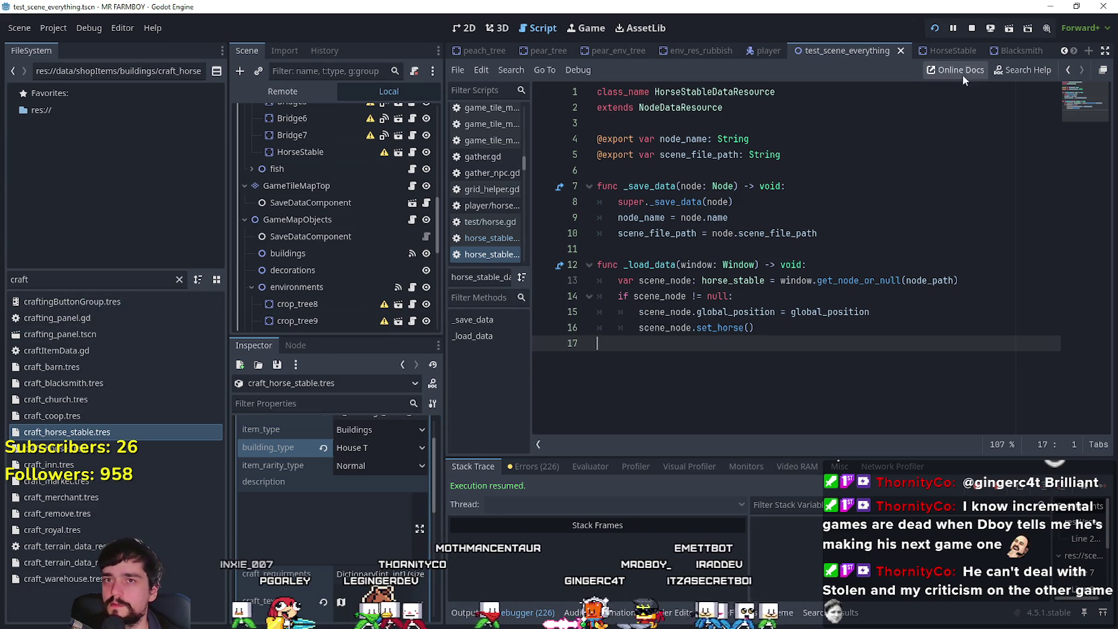
# Stretch the HorseStable building_collision rectangle upward toward the roof, save, and switch to the game
pyautogui.click(953, 51)
pyautogui.click(464, 27)
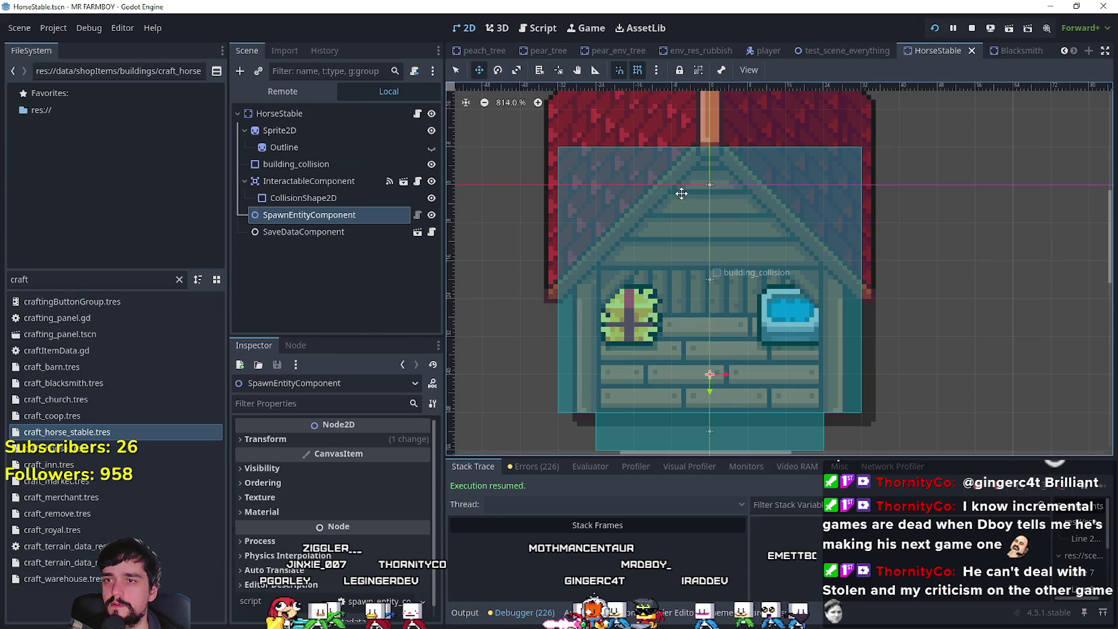
pyautogui.scroll(-1, 757, 311)
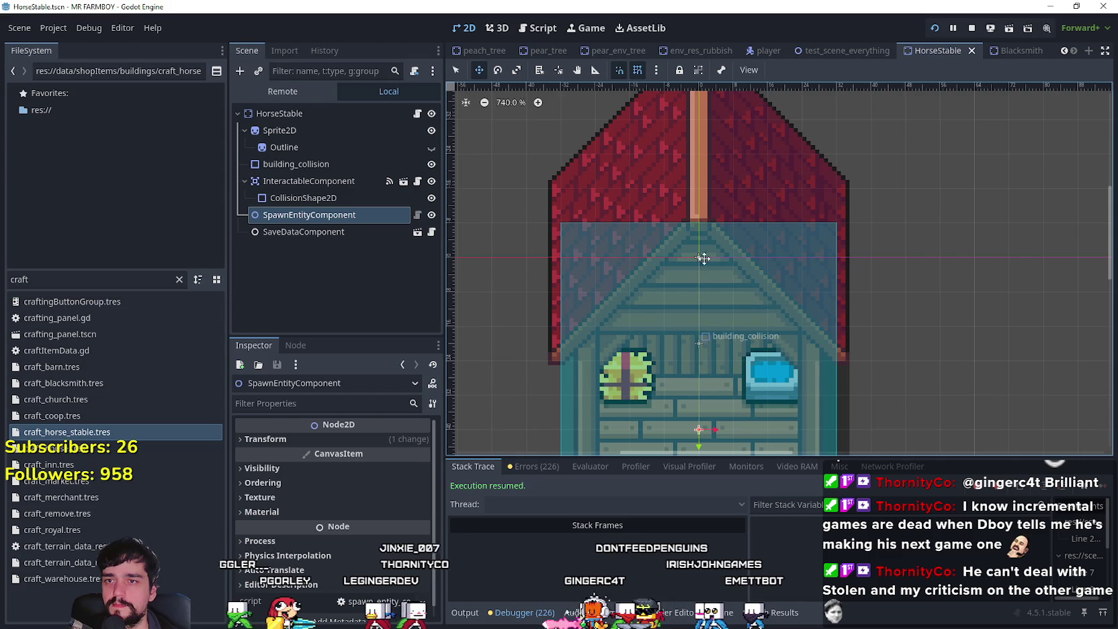
pyautogui.scroll(-1, 704, 258)
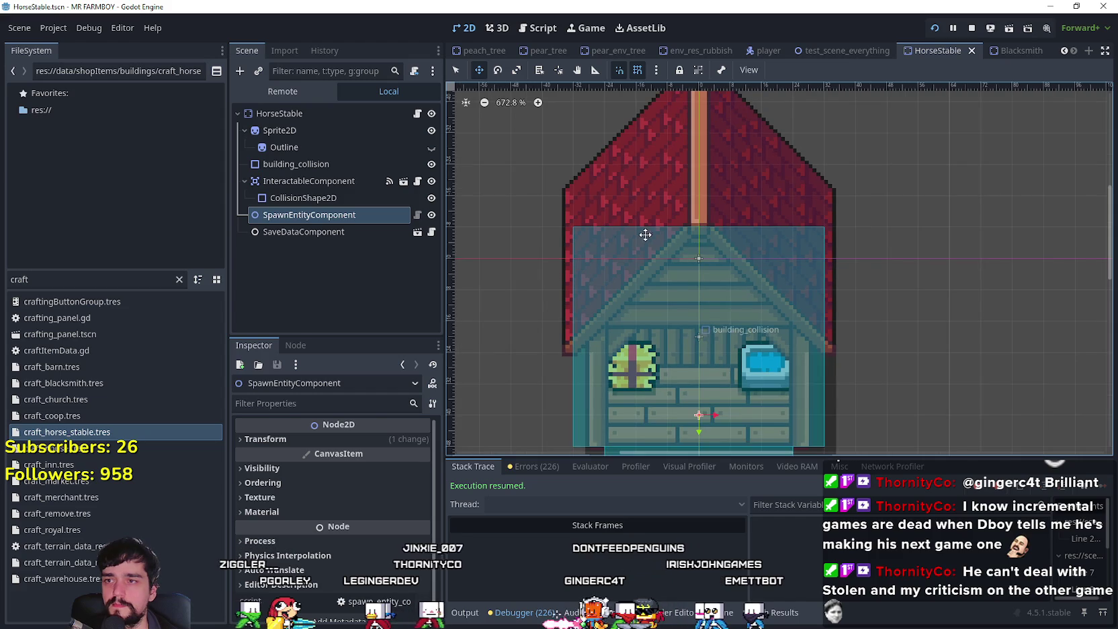
pyautogui.click(800, 237)
pyautogui.moveTo(699, 229); pyautogui.dragTo(699, 212)
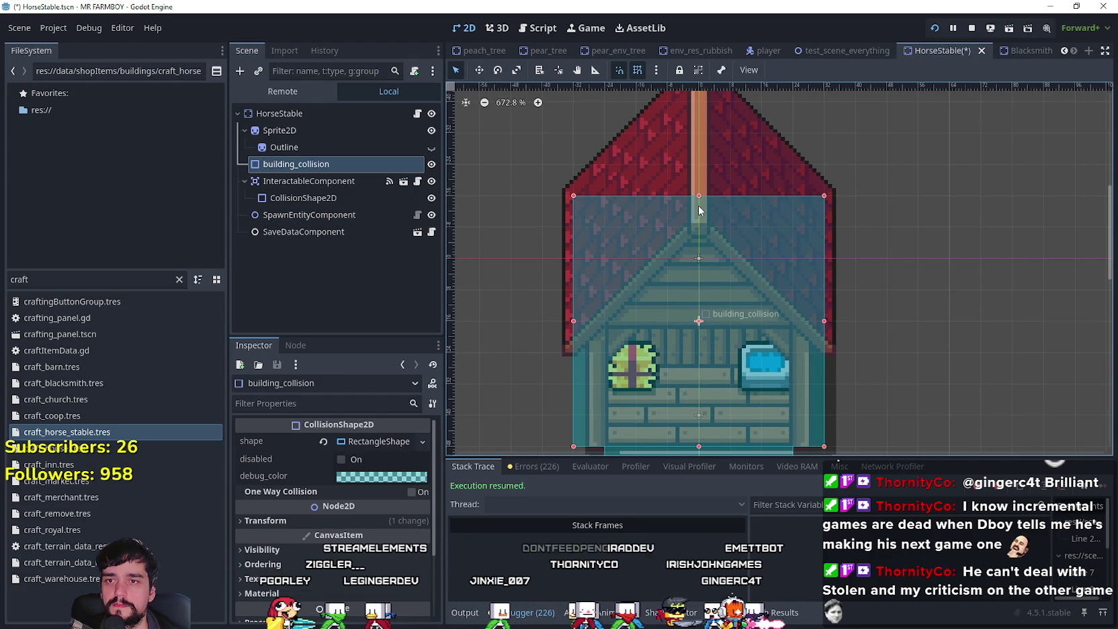
pyautogui.scroll(-2, 809, 324)
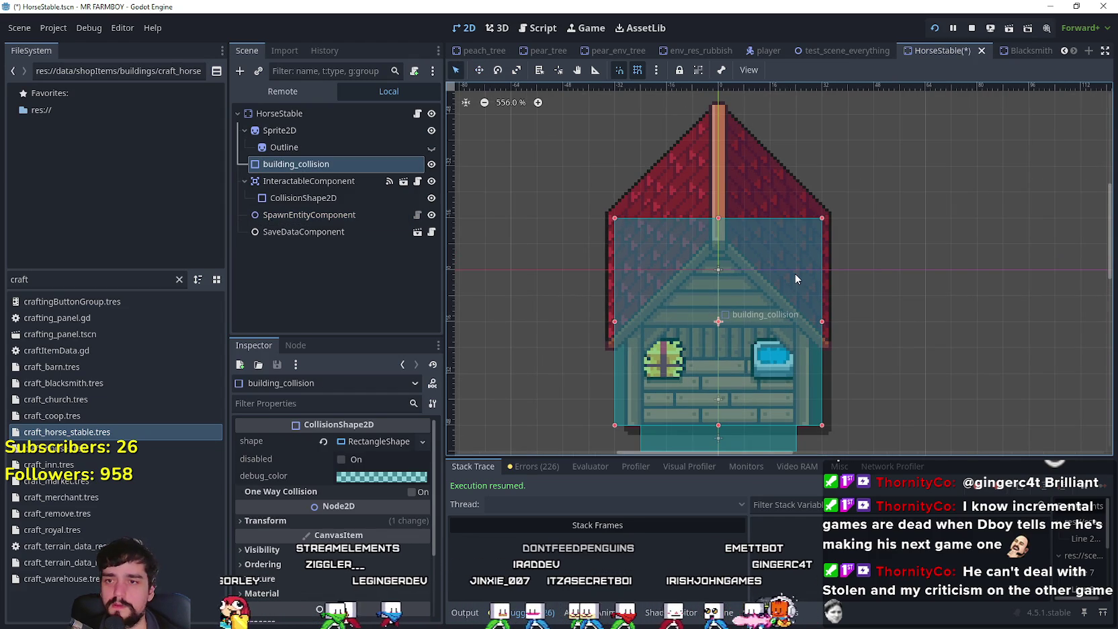
pyautogui.hotkey('ctrl', 's')
pyautogui.hotkey('alt', 'Tab')
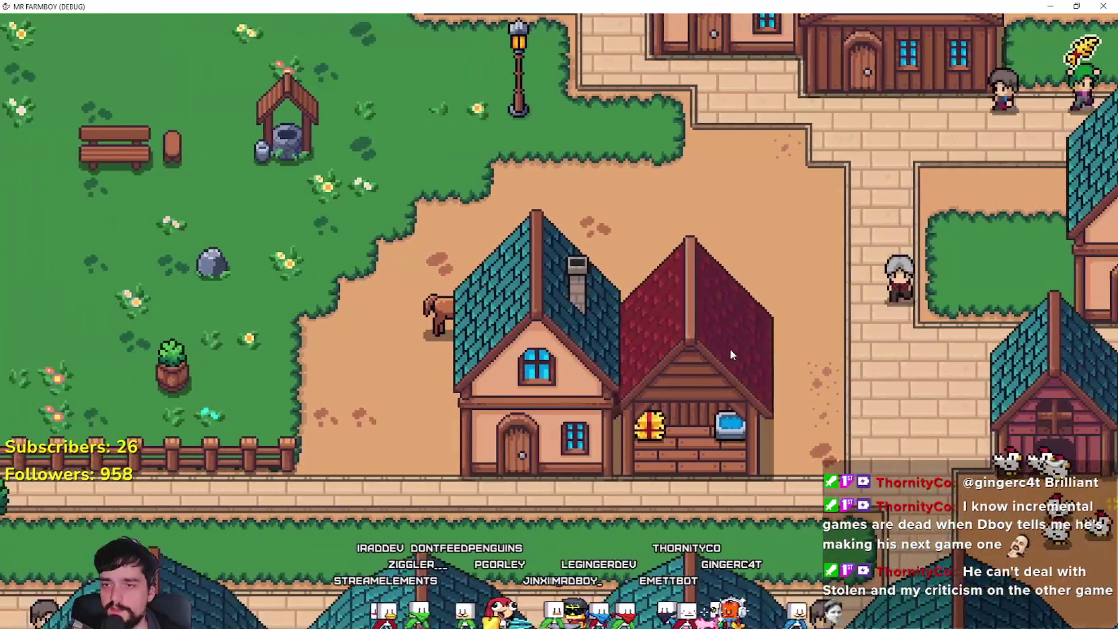
# Pick up the red stable and try placing it beside, then right of, the blue-roofed house
pyautogui.press('a')
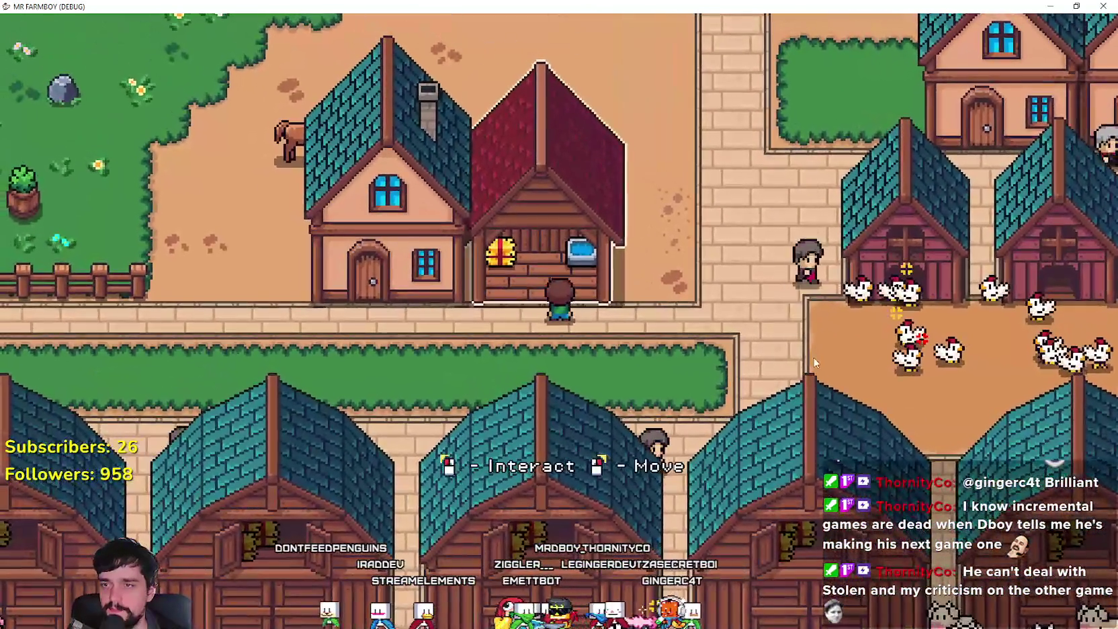
pyautogui.rightClick(809, 344)
pyautogui.press('d')
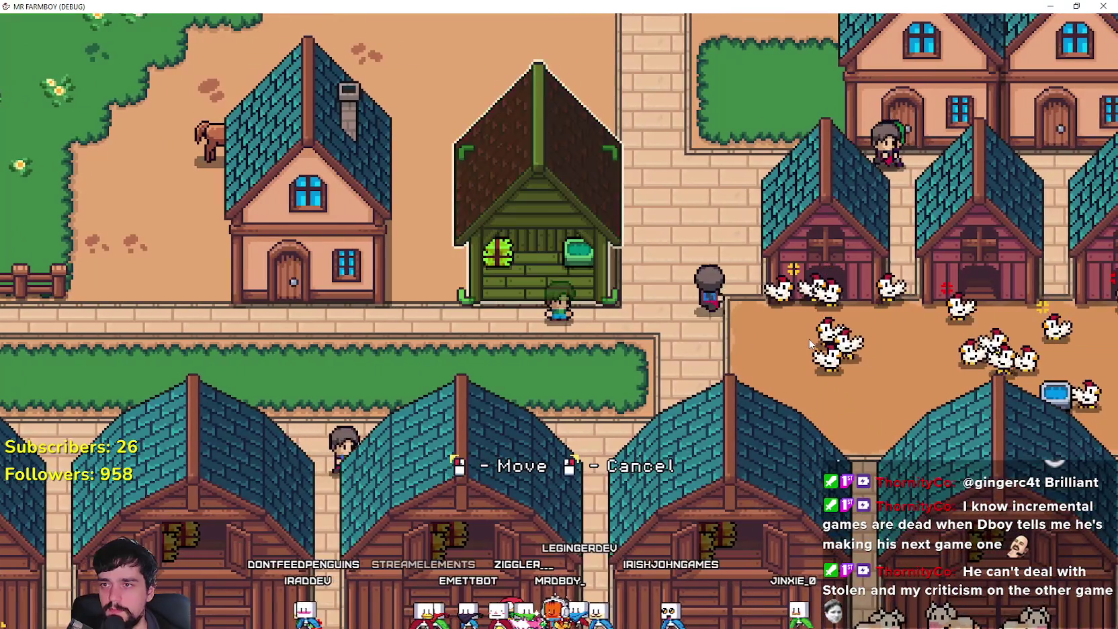
pyautogui.press('a')
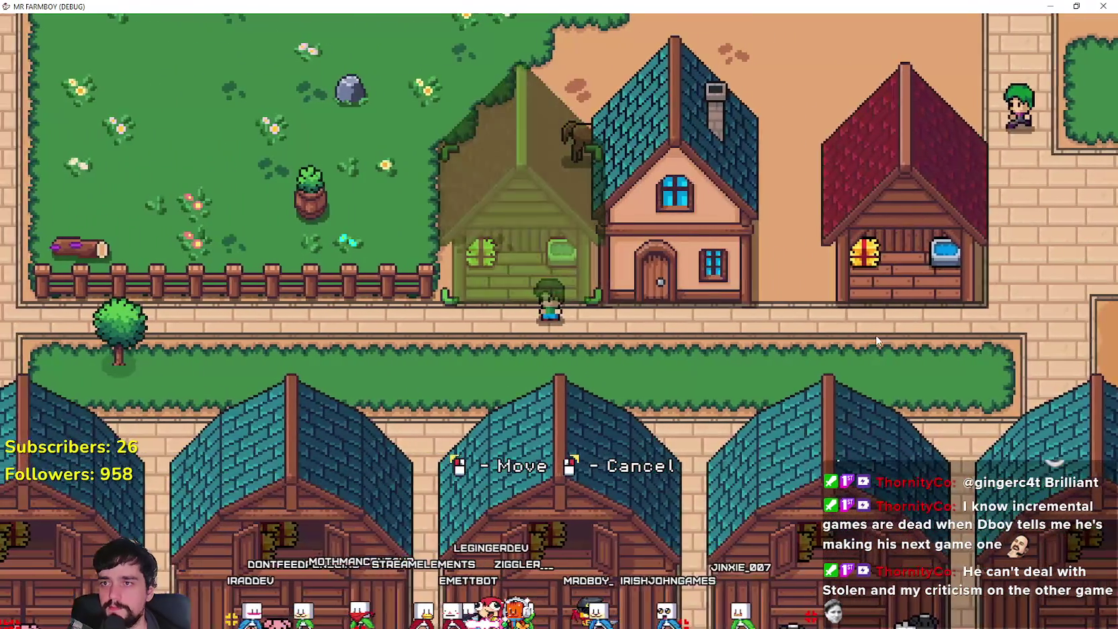
pyautogui.click(875, 336)
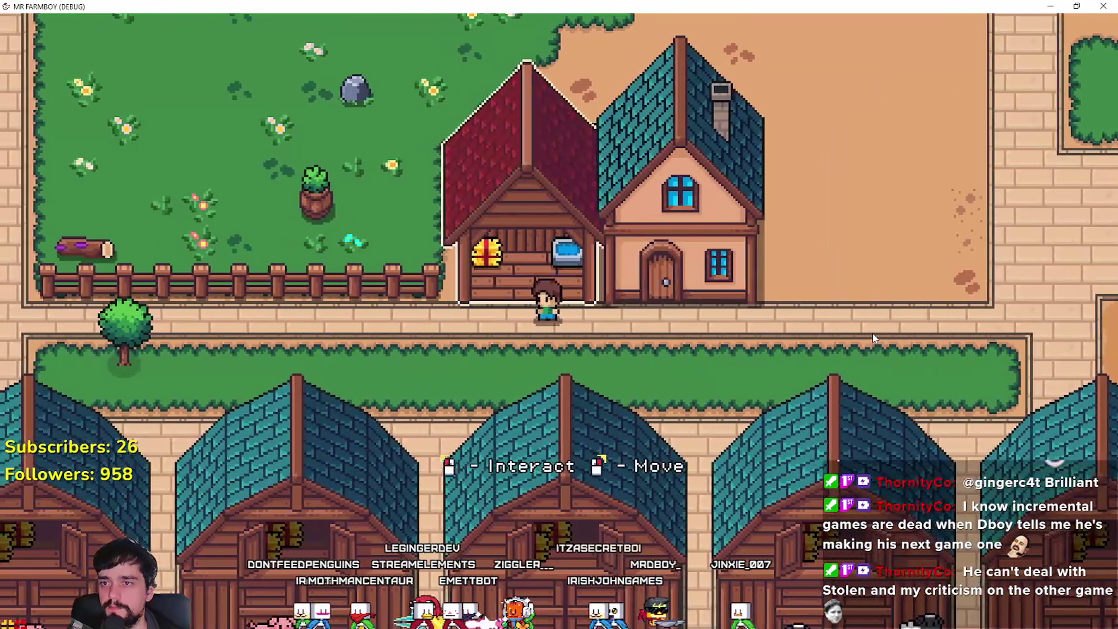
pyautogui.press('d')
pyautogui.rightClick(869, 335)
pyautogui.press('d')
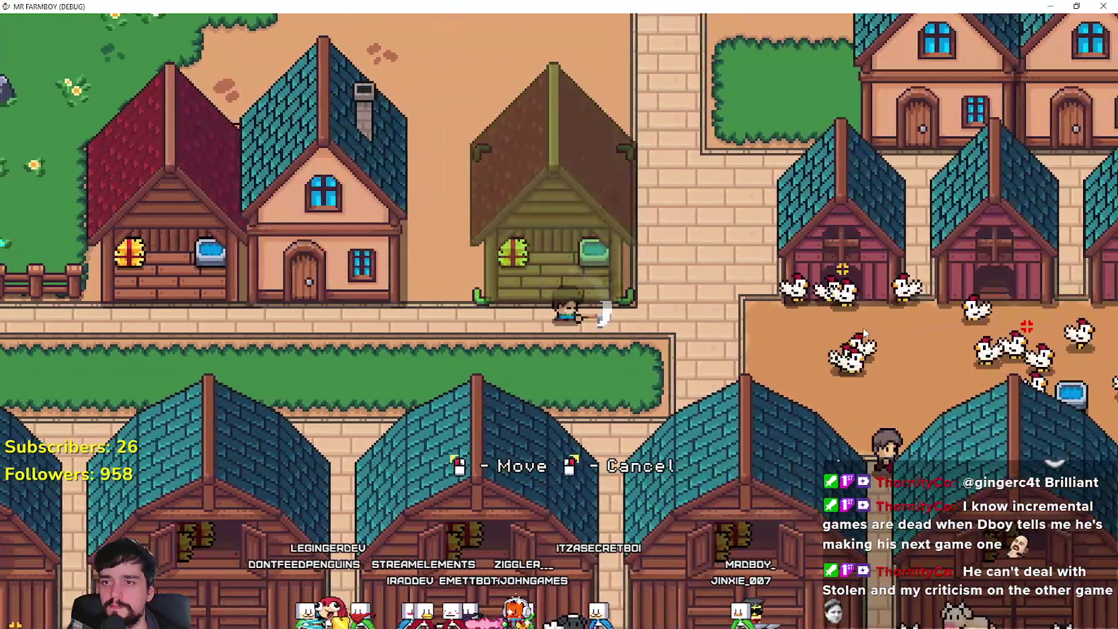
pyautogui.click(847, 325)
# Place the stable directly left of the house, then return to the Godot editor
pyautogui.press('a')
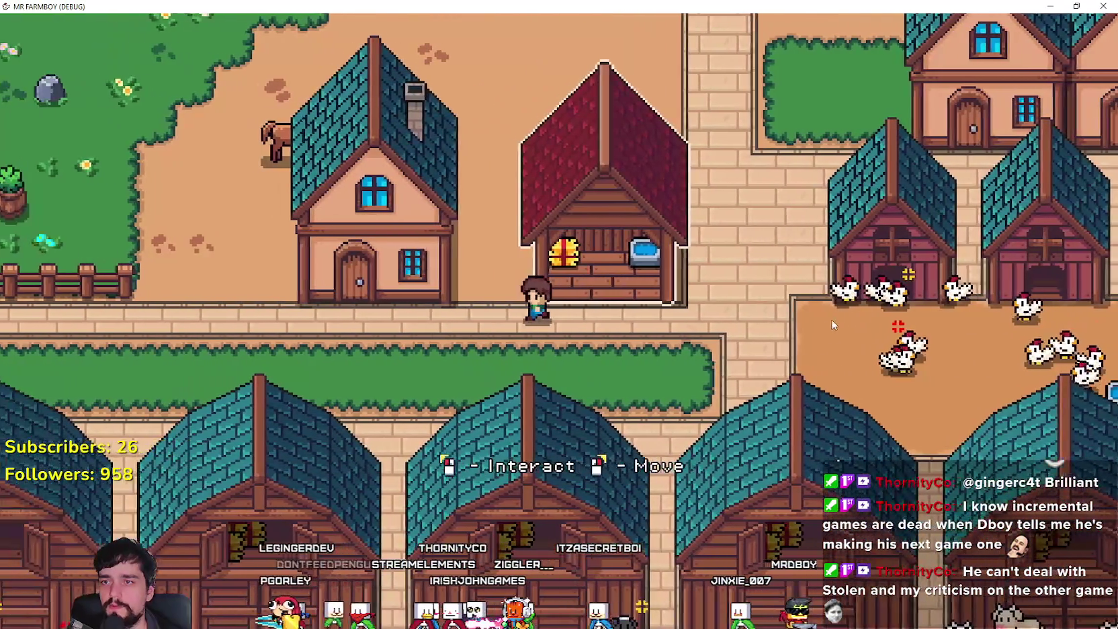
pyautogui.rightClick(835, 322)
pyautogui.press('a')
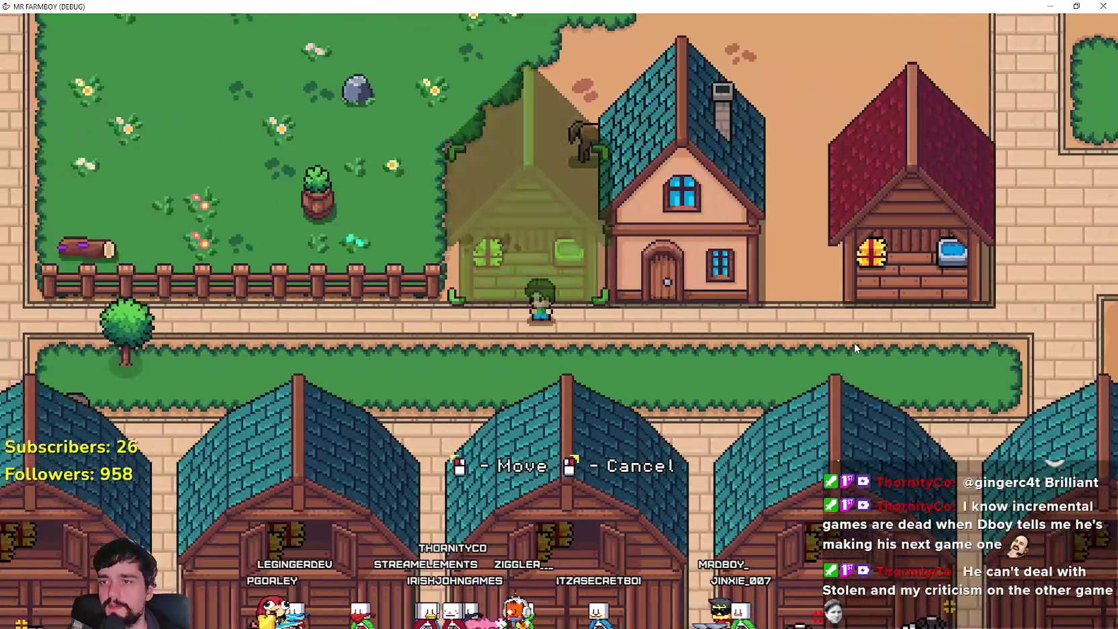
pyautogui.click(854, 341)
pyautogui.press('w')
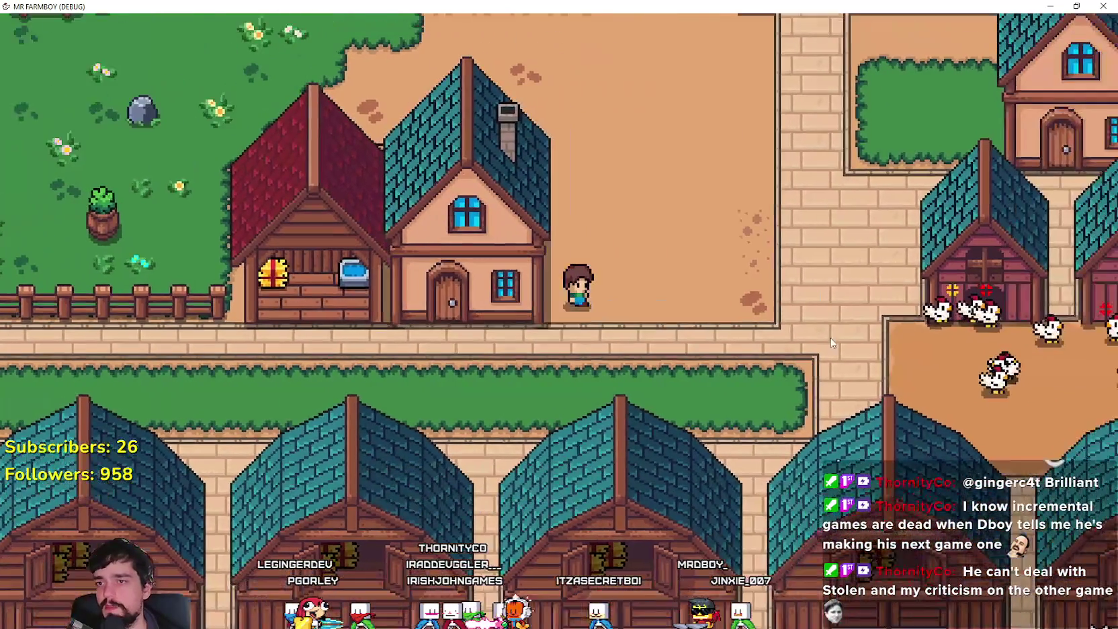
pyautogui.hotkey('alt', 'Tab')
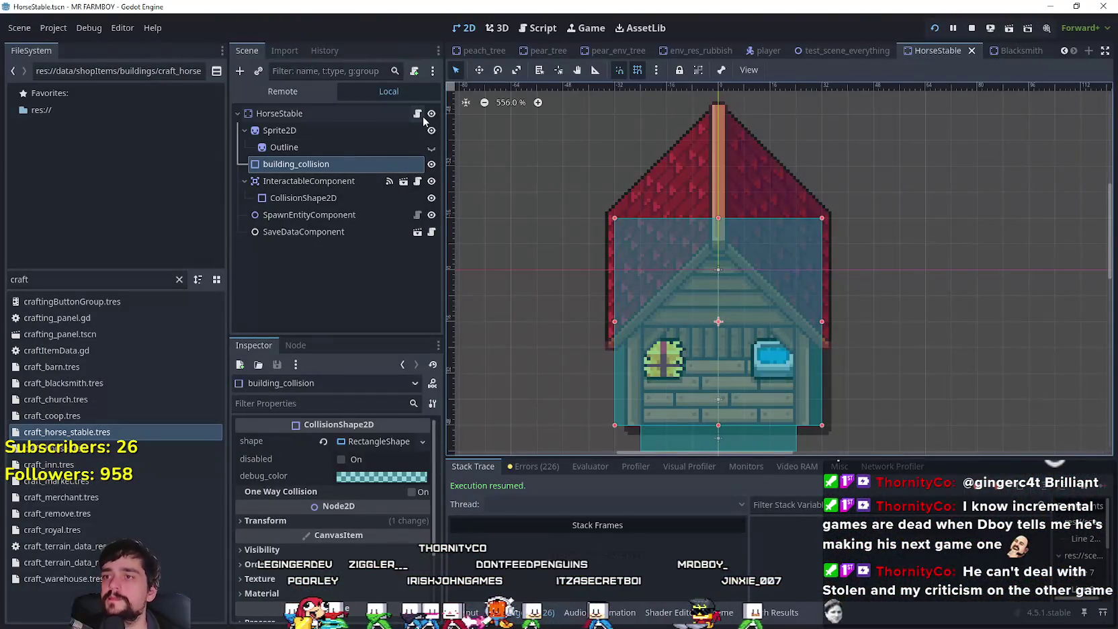
# Open horse_stable.gd and copy the horse position line
pyautogui.click(421, 115)
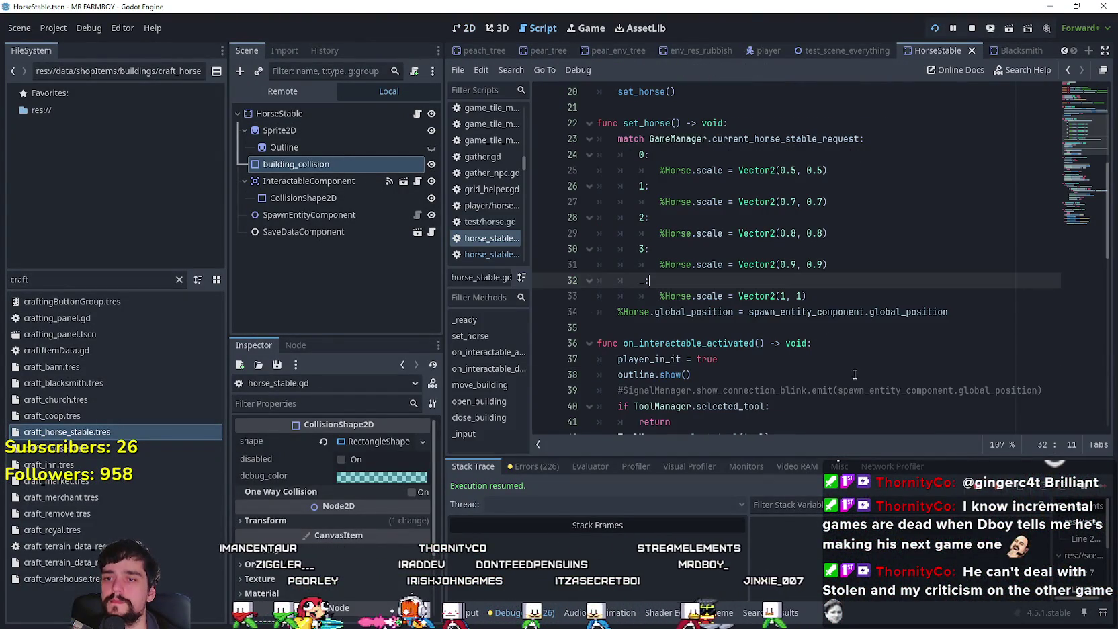
pyautogui.click(830, 294)
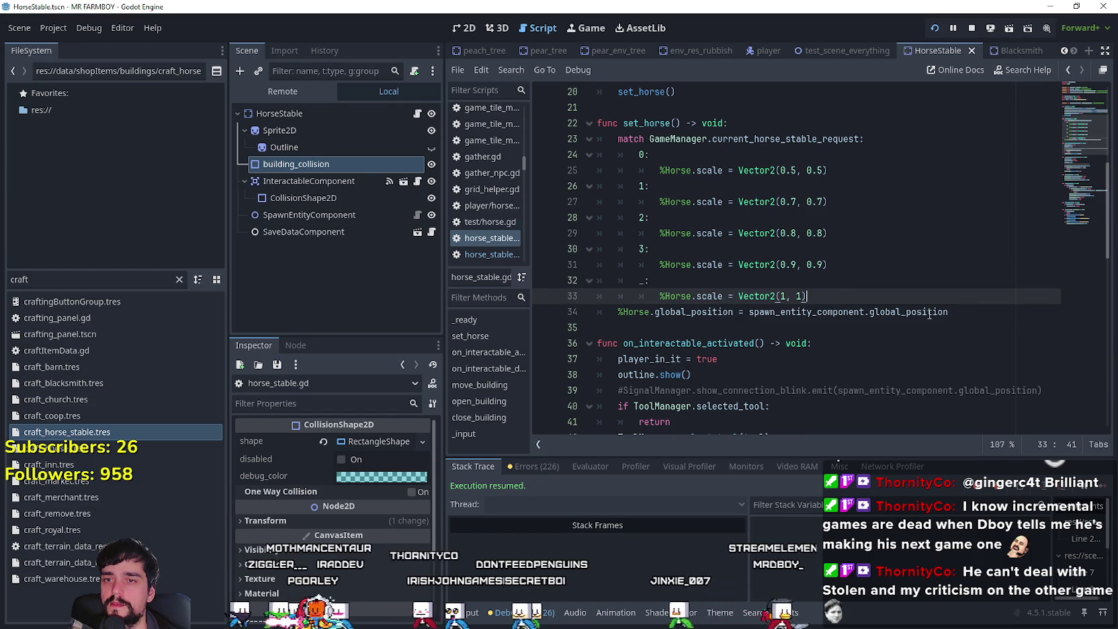
pyautogui.scroll(-10, 840, 256)
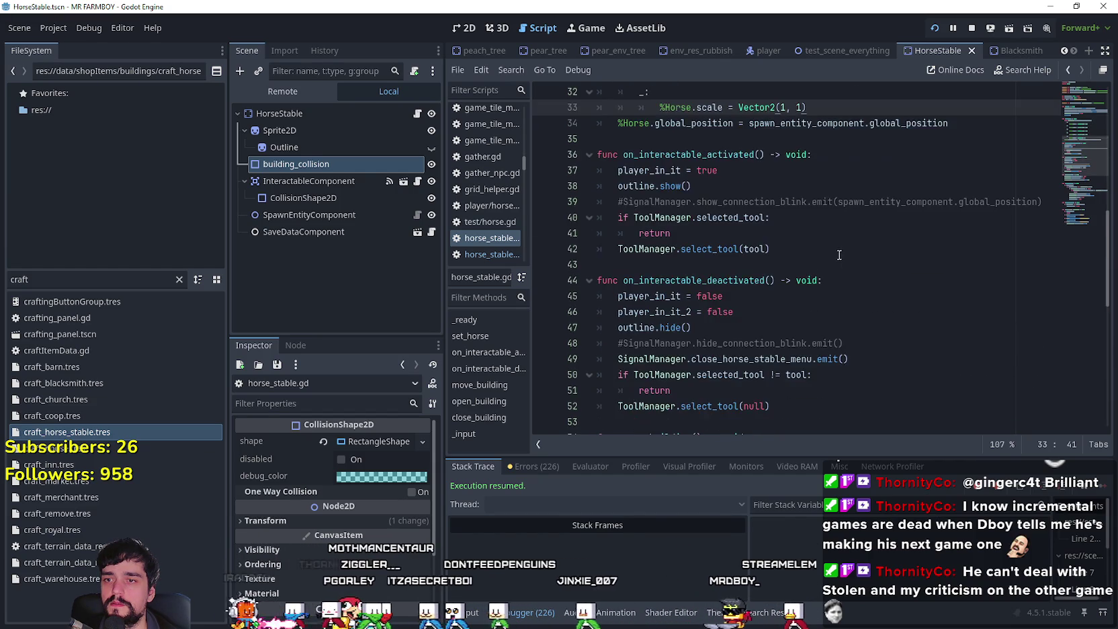
pyautogui.scroll(9, 835, 256)
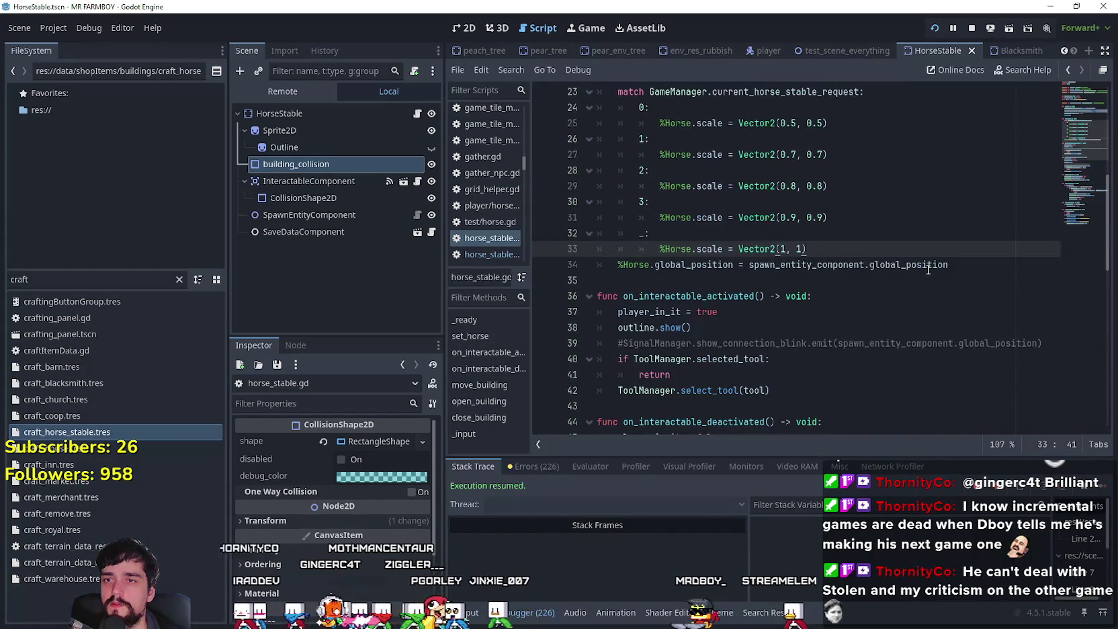
pyautogui.moveTo(949, 265); pyautogui.dragTo(623, 269)
pyautogui.rightClick(629, 268)
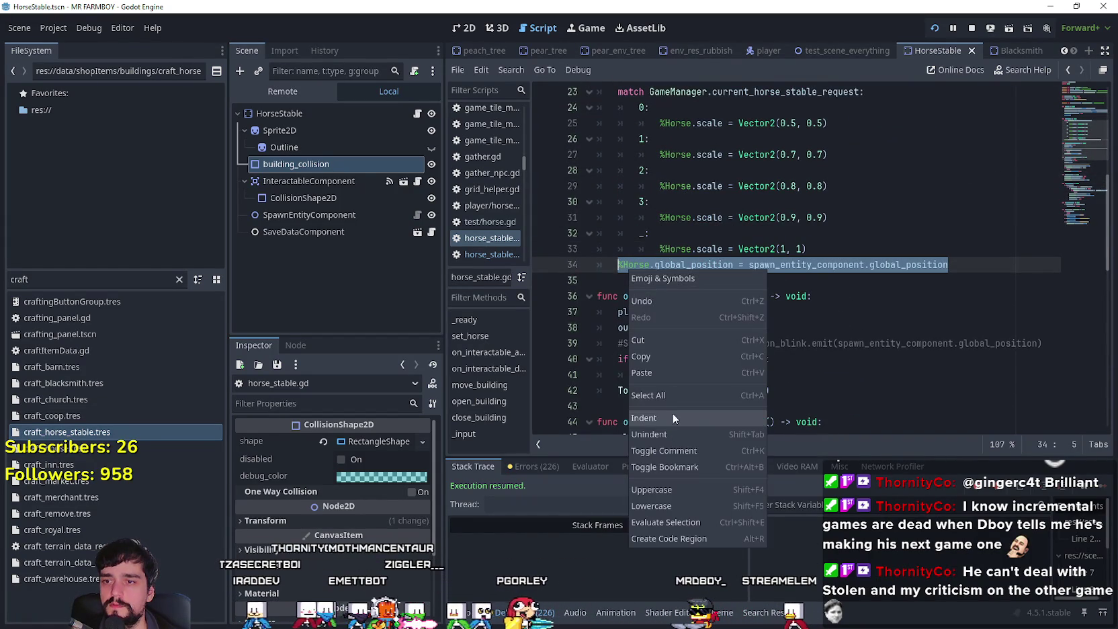
pyautogui.click(657, 351)
# Review the move_building function, checking its move signal and the in_building_move flag
pyautogui.scroll(-5, 665, 343)
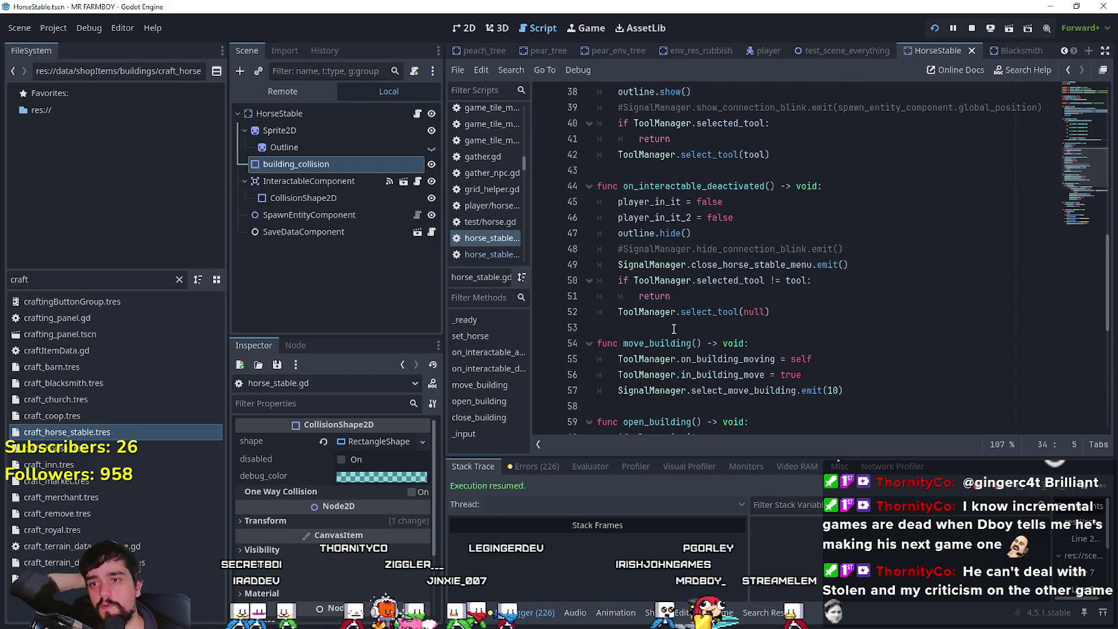
pyautogui.scroll(-1, 673, 329)
pyautogui.scroll(-1, 806, 323)
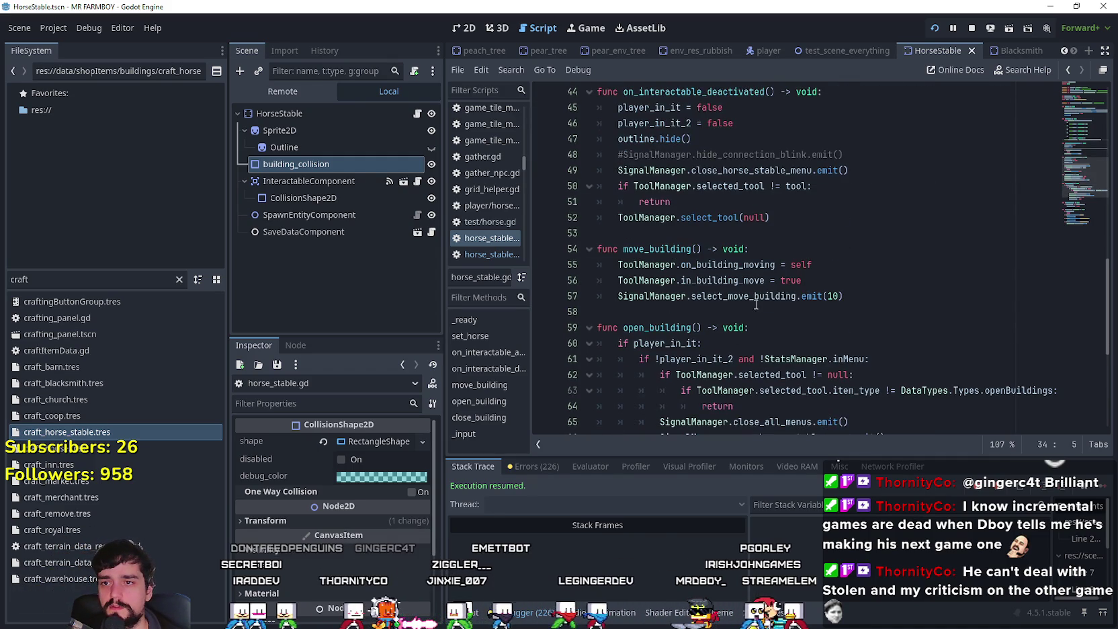
pyautogui.click(755, 297)
pyautogui.scroll(-2, 752, 300)
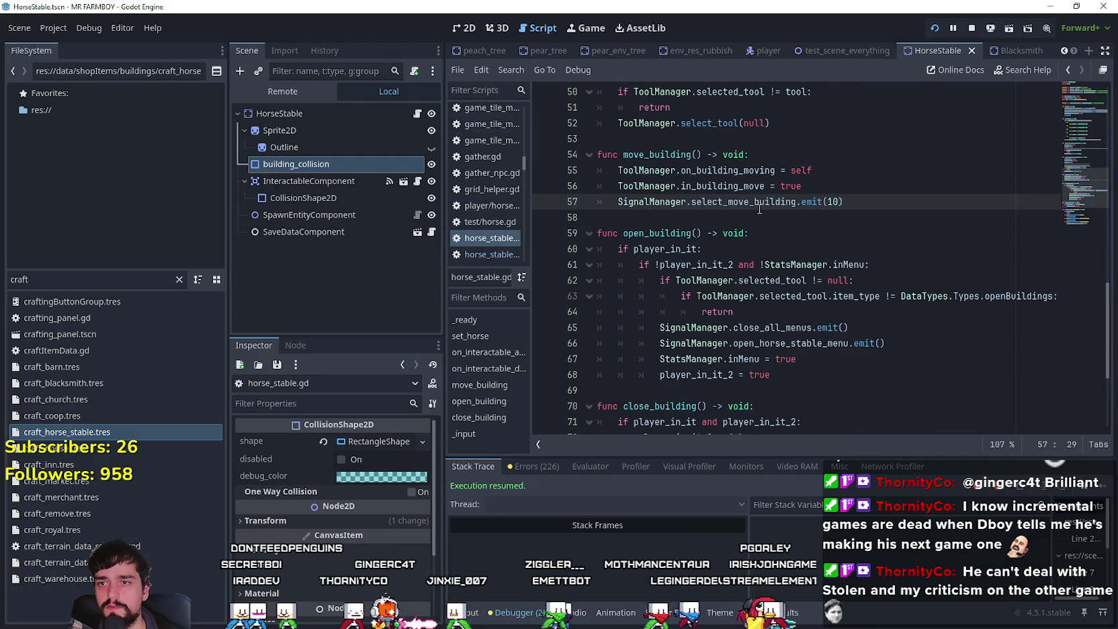
pyautogui.scroll(-3, 729, 247)
pyautogui.scroll(3, 874, 330)
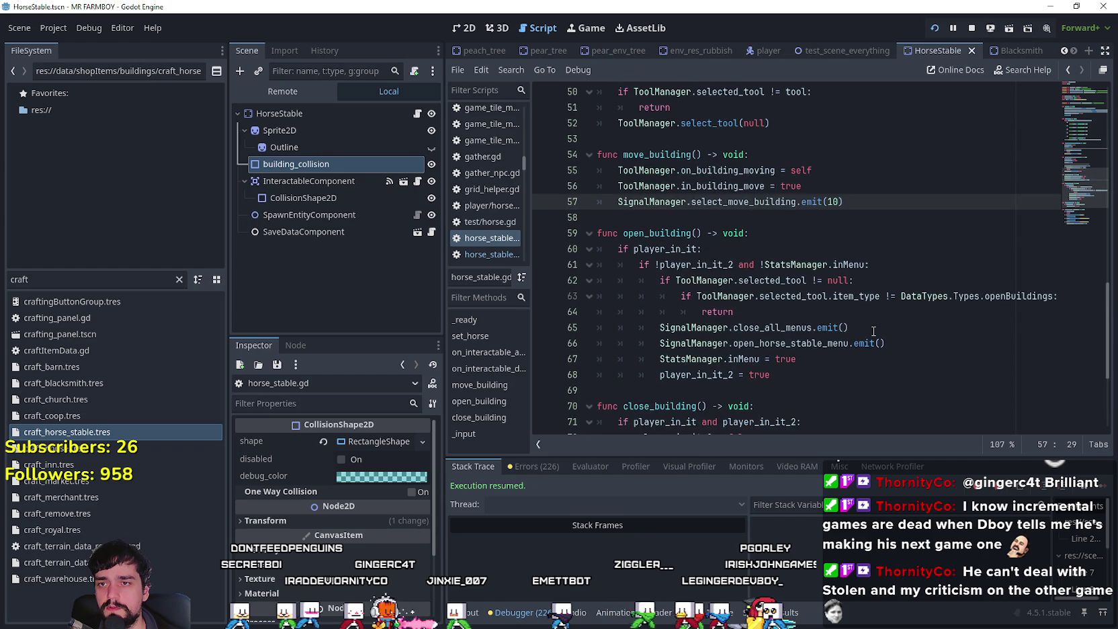
pyautogui.click(625, 217)
pyautogui.scroll(-4, 643, 202)
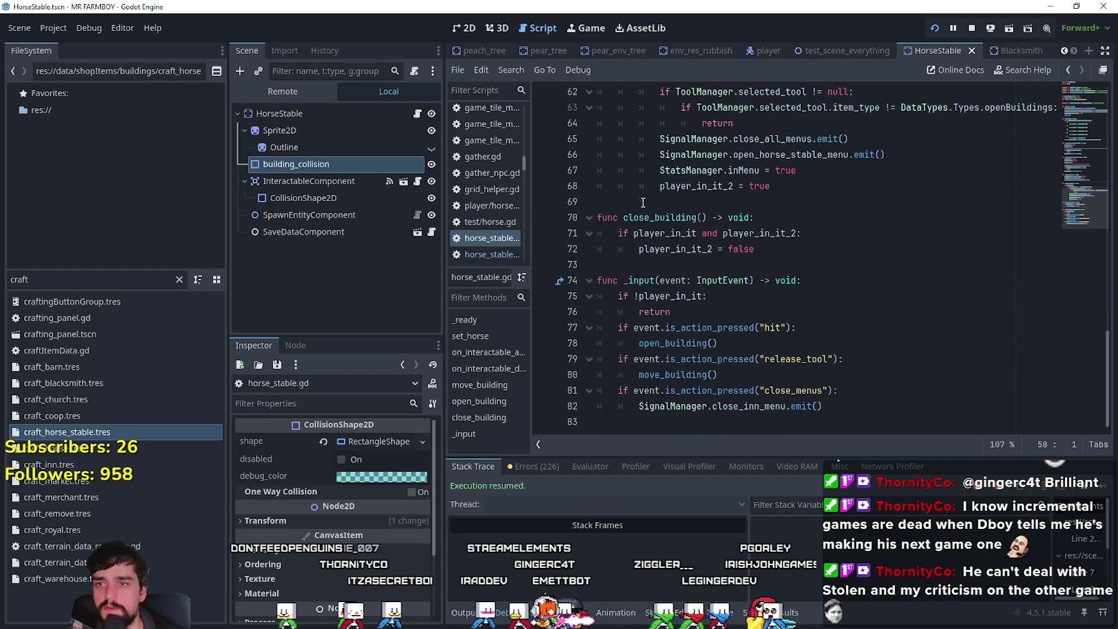
pyautogui.scroll(3, 634, 203)
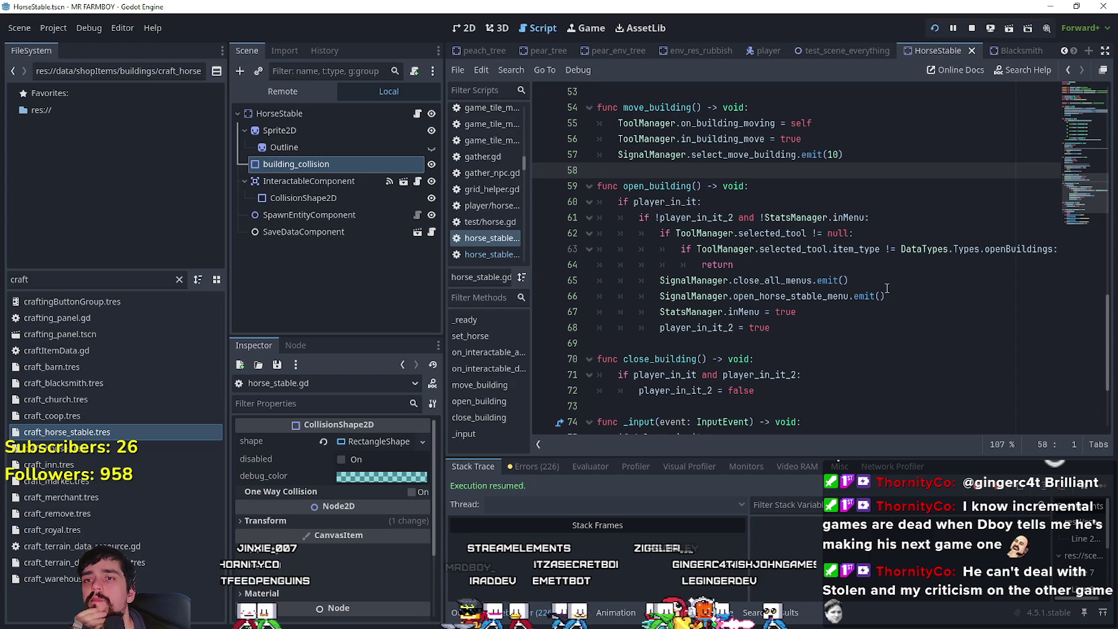
pyautogui.scroll(1, 886, 289)
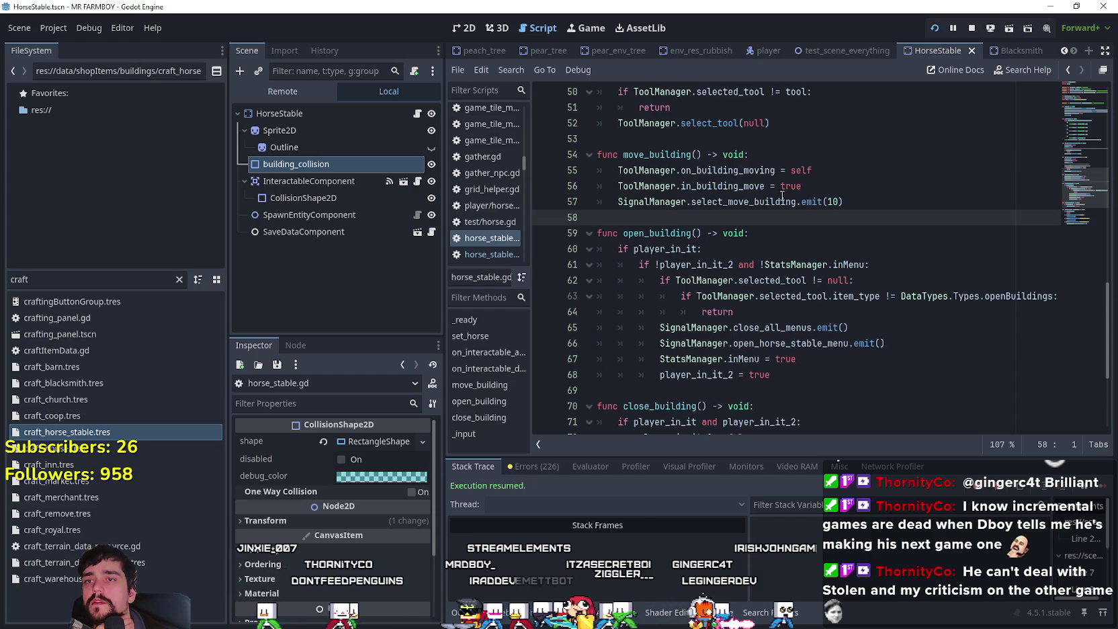
pyautogui.doubleClick(751, 186)
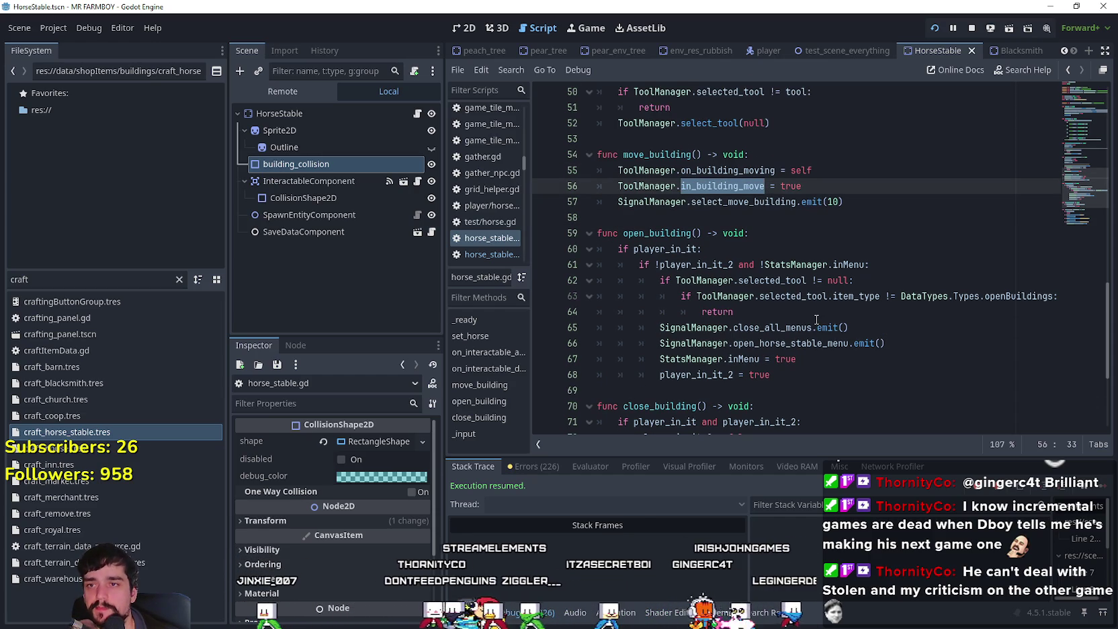
pyautogui.scroll(-4, 817, 318)
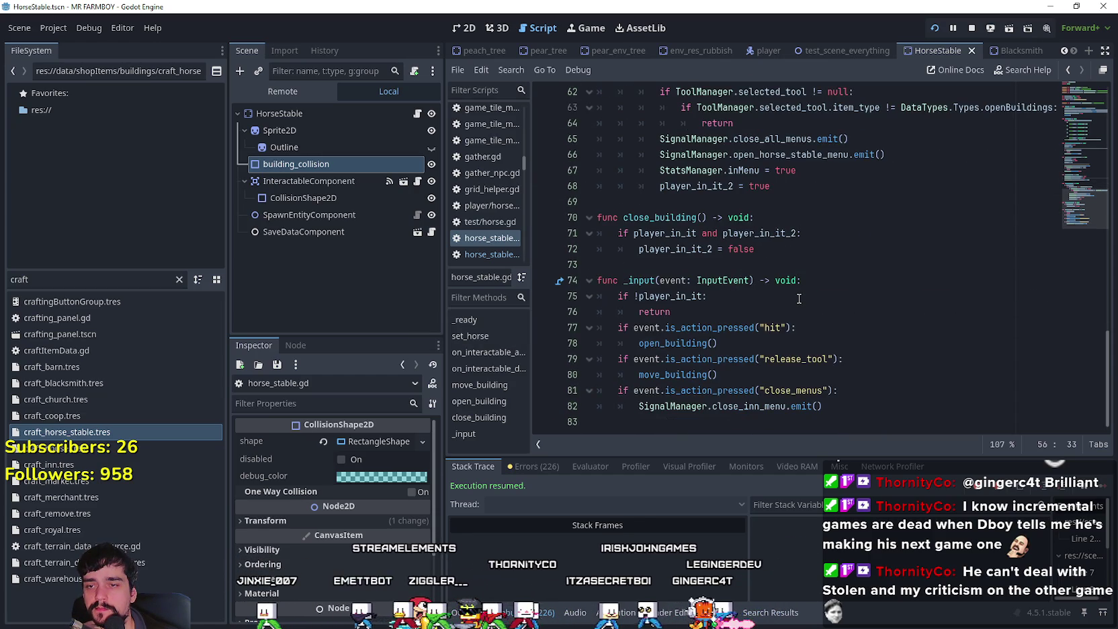
pyautogui.scroll(5, 799, 298)
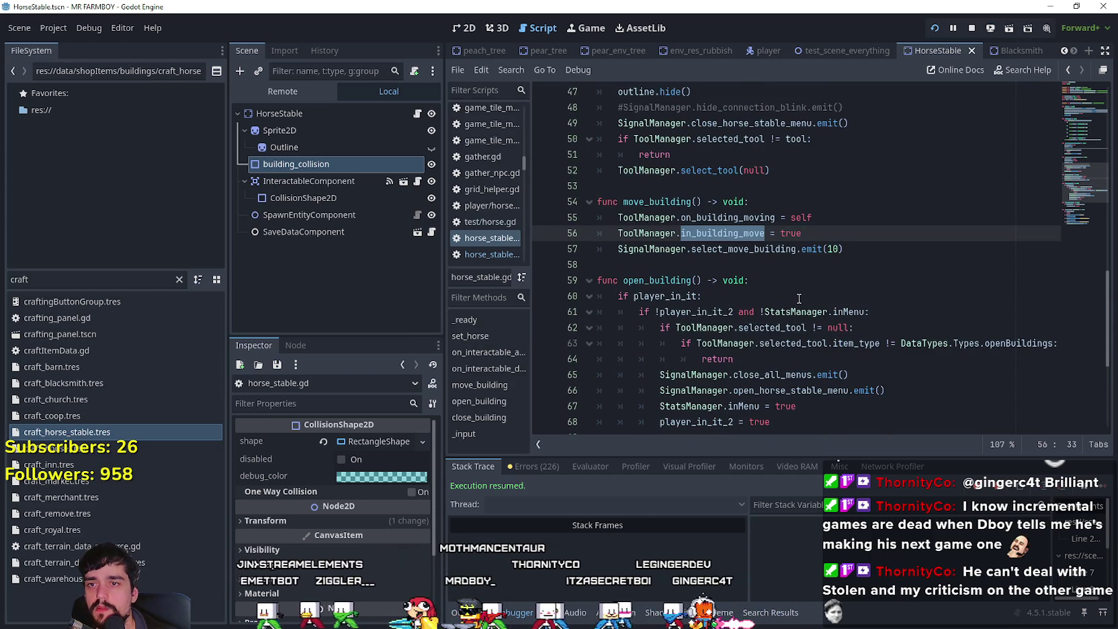
pyautogui.scroll(2, 799, 299)
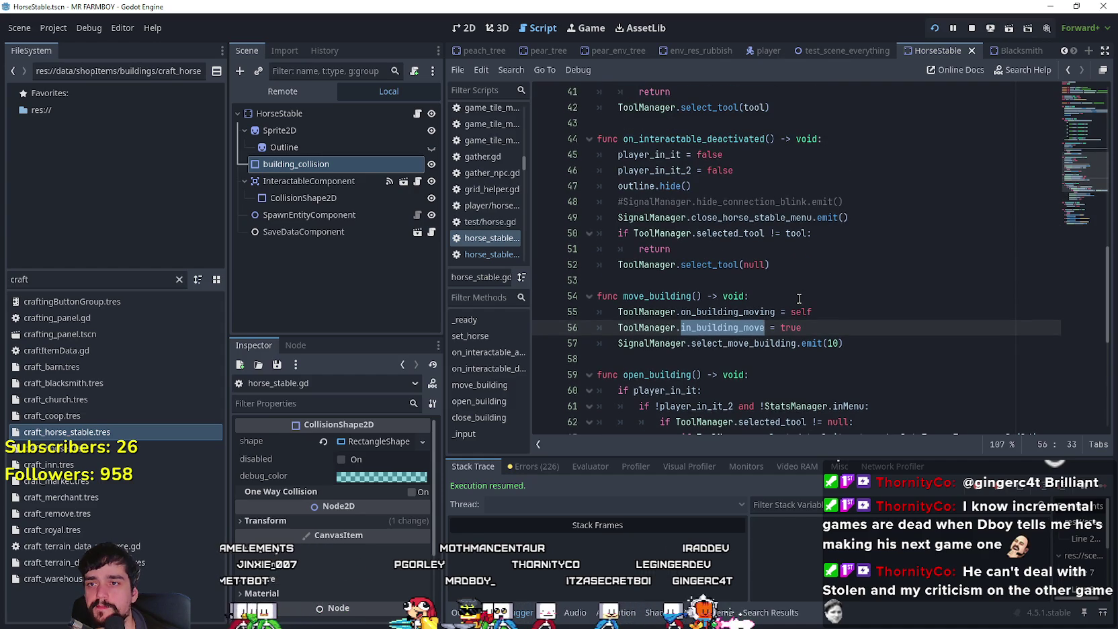
pyautogui.scroll(5, 799, 298)
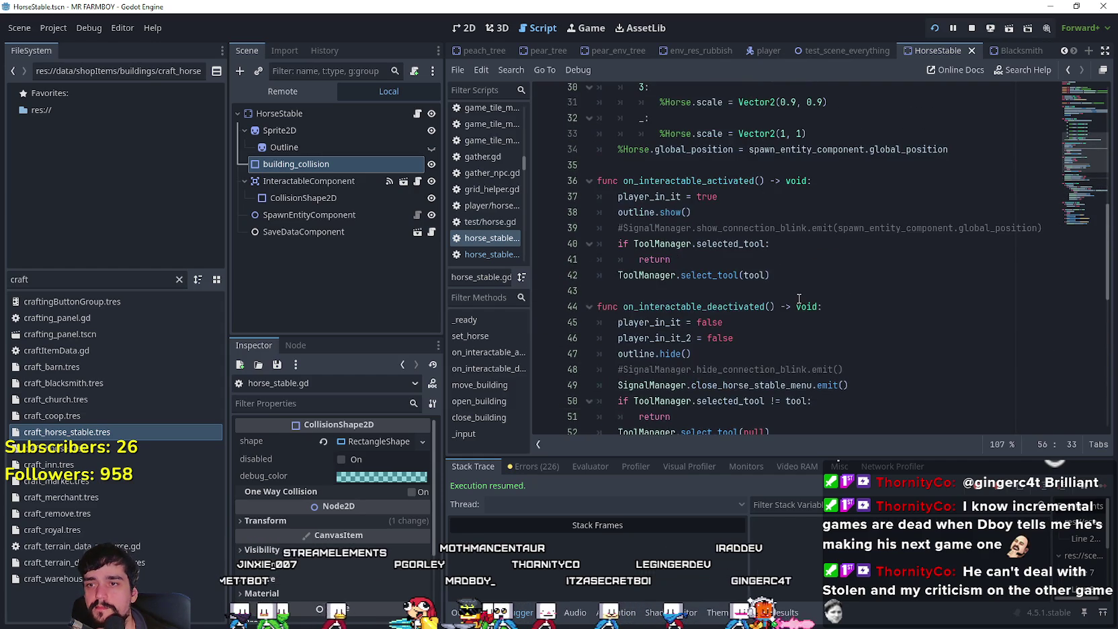
pyautogui.scroll(-5, 799, 299)
pyautogui.scroll(-6, 799, 298)
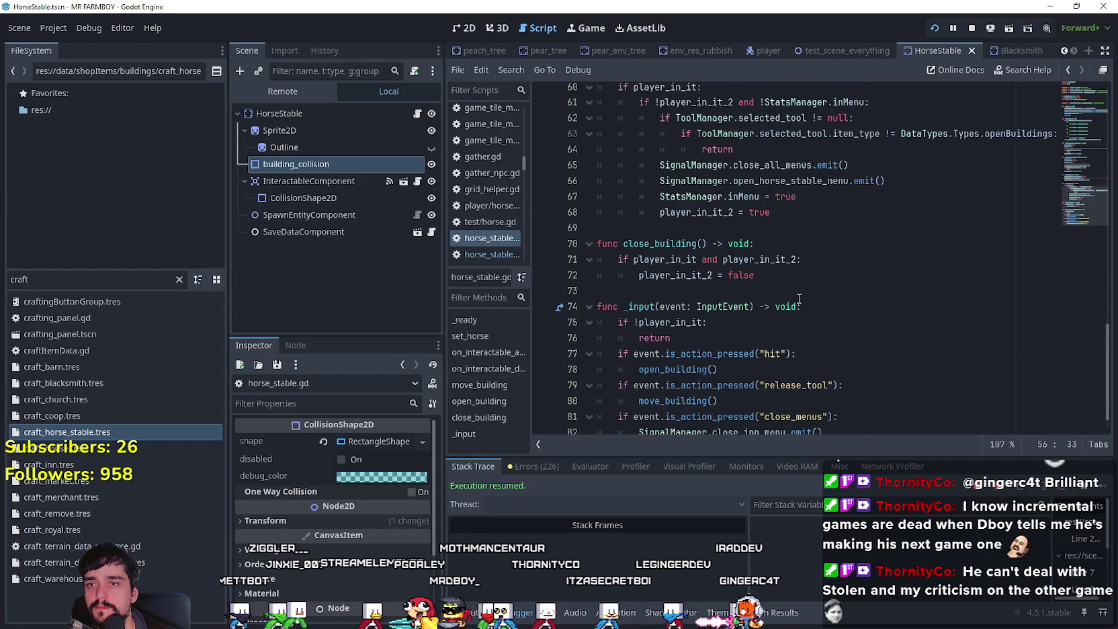
pyautogui.scroll(5, 799, 298)
# Select the on_building_moving variable and start a project-wide search for it (Ctrl+Shift+F)
pyautogui.click(798, 249)
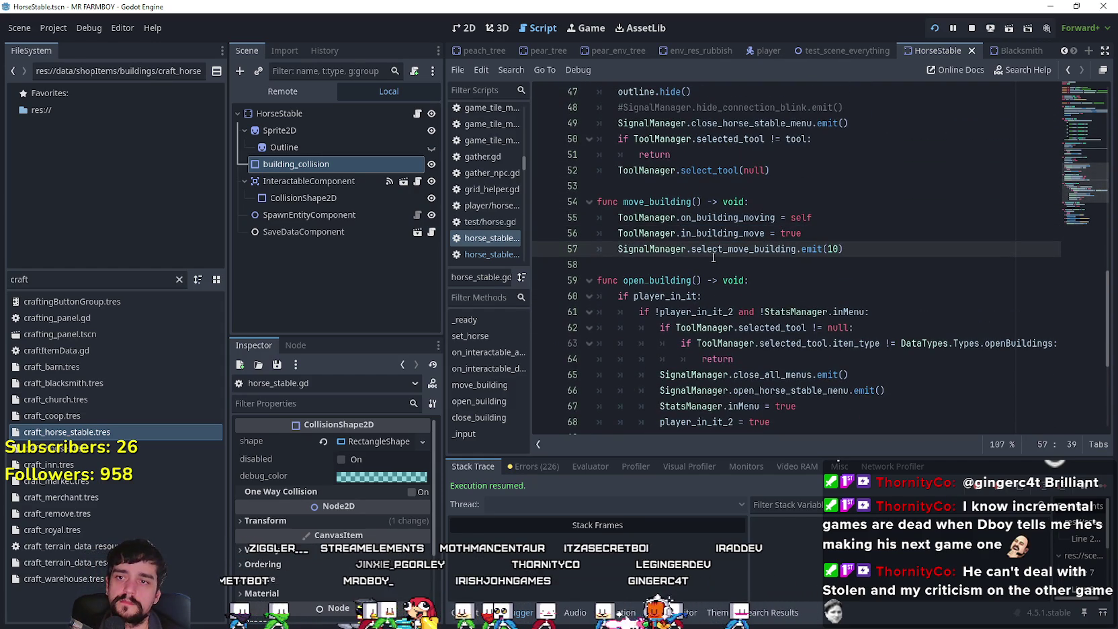
pyautogui.click(730, 234)
pyautogui.doubleClick(734, 203)
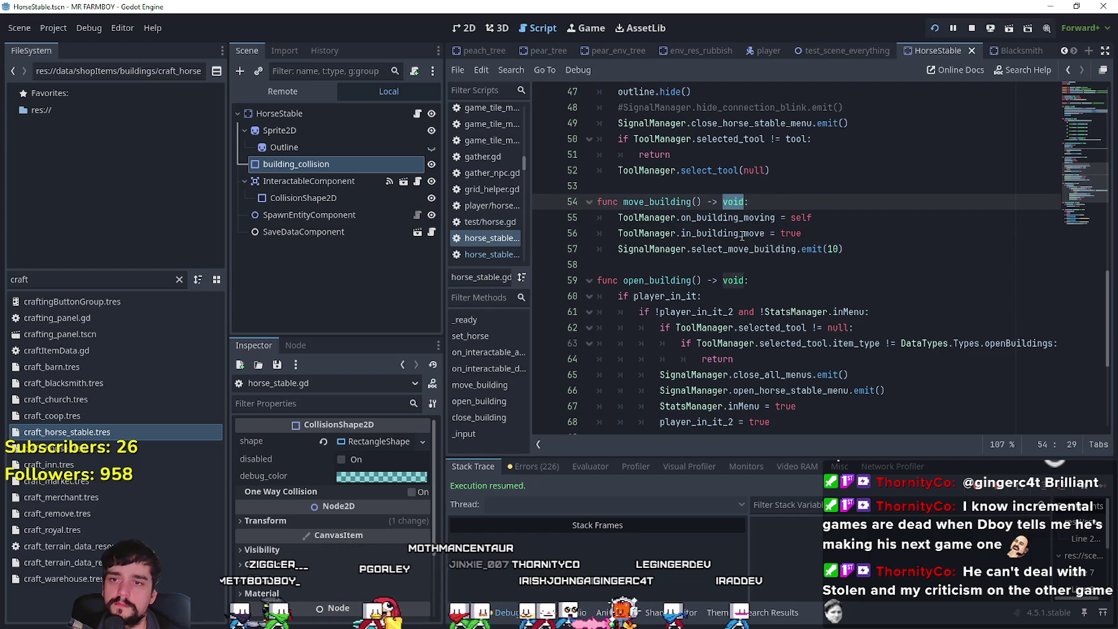
pyautogui.click(726, 217)
pyautogui.doubleClick(726, 218)
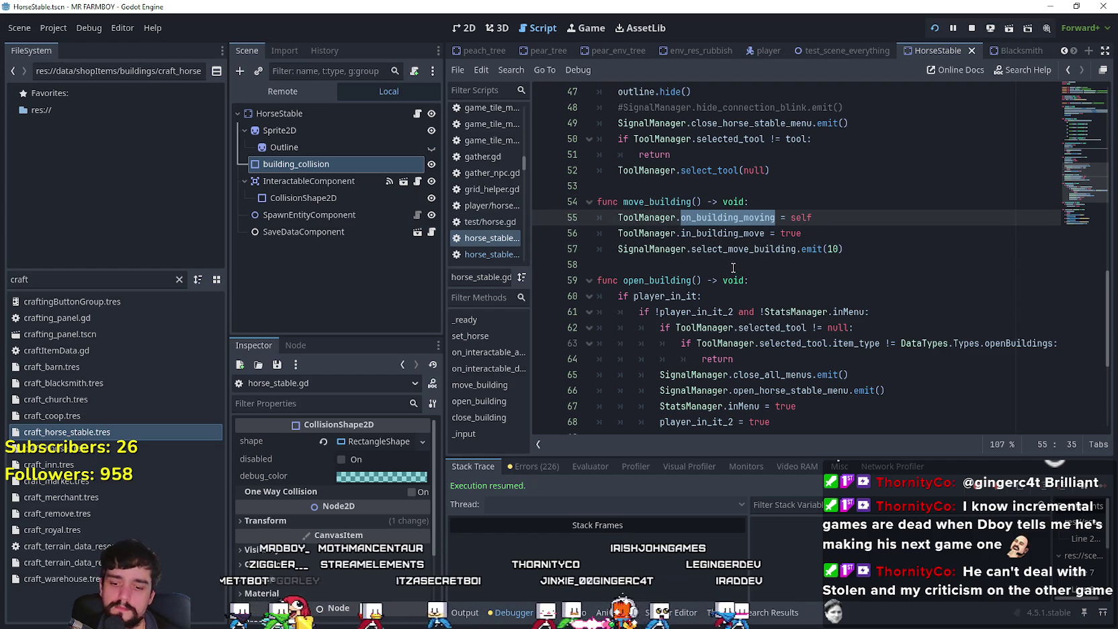
pyautogui.hotkey('ctrl', 'shift', 'f')
# Run the on_building_moving search and jump to the move_npcs() line in add_building
pyautogui.click(568, 381)
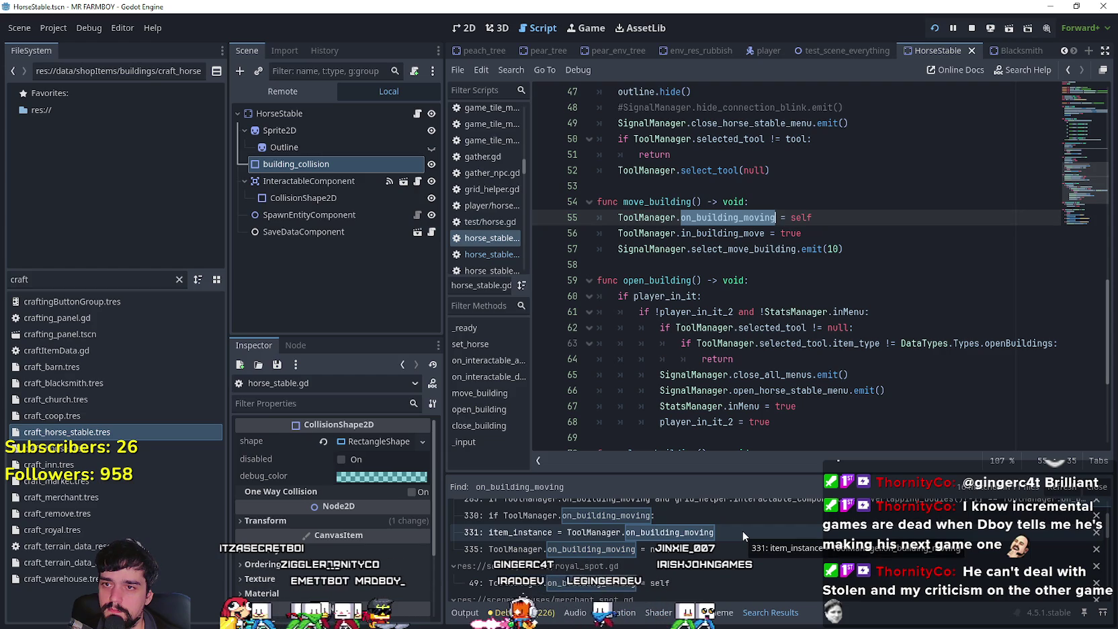
pyautogui.click(743, 531)
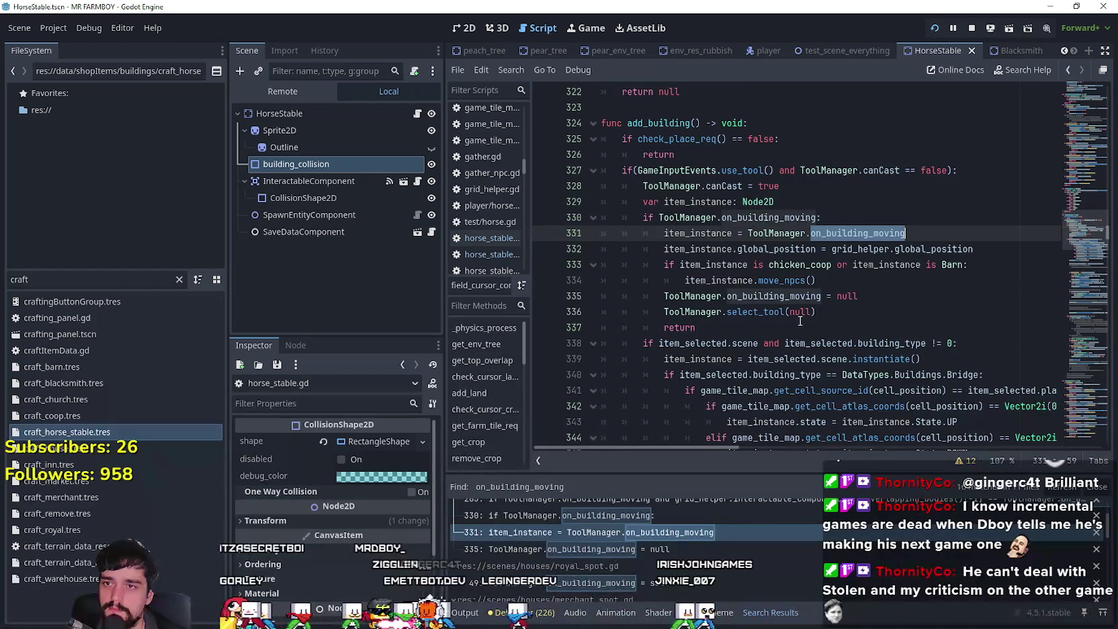
pyautogui.click(818, 296)
pyautogui.click(864, 280)
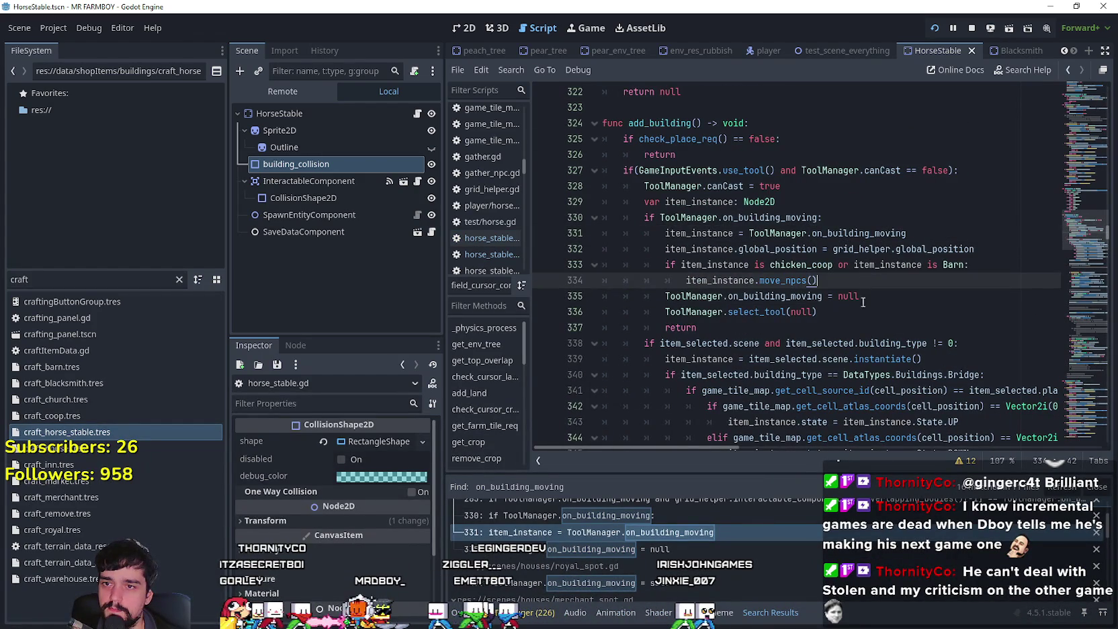
pyautogui.click(832, 283)
# Below move_npcs(), add 'if item_instance is horse_stable:' calling item_instance.move_horse()
pyautogui.press('Return')
pyautogui.write('if ite')
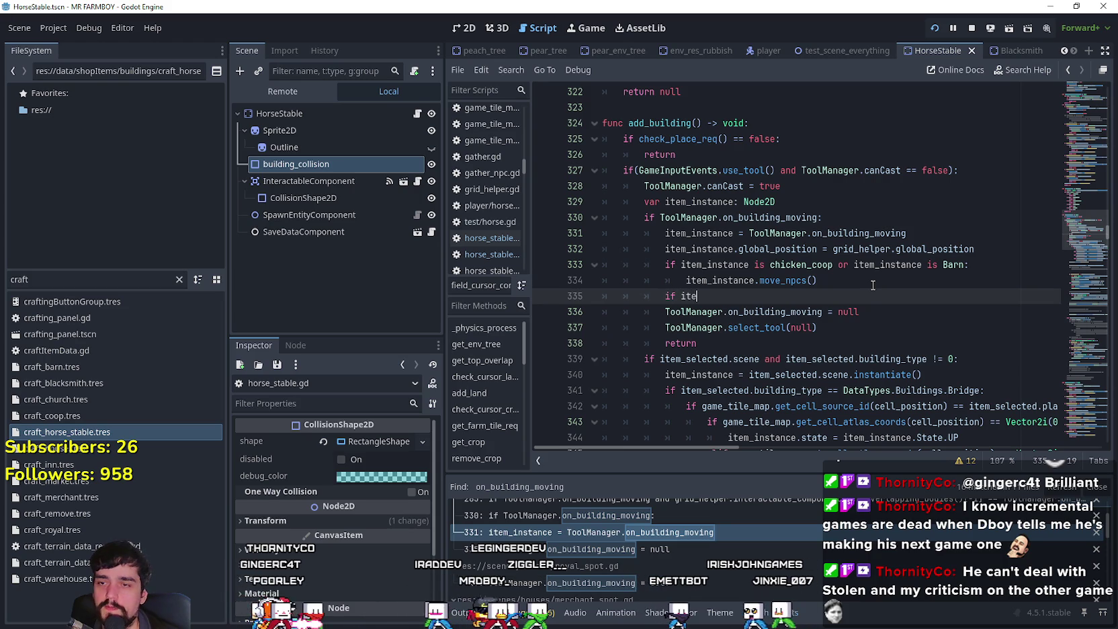
pyautogui.write('m_instance.')
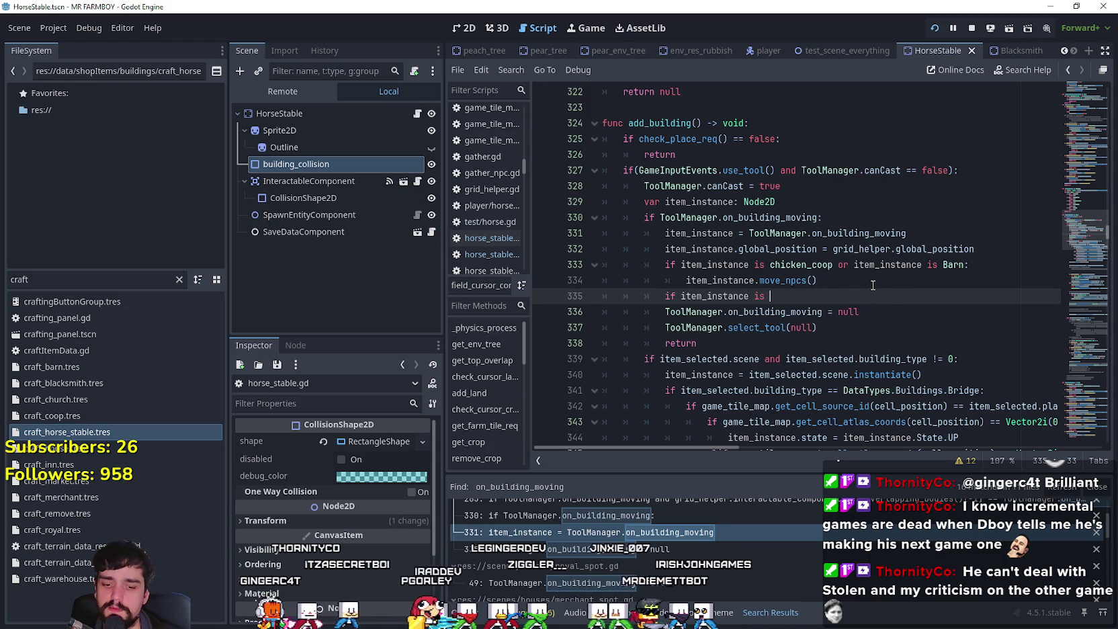
pyautogui.press('BackSpace')
pyautogui.press('BackSpace')
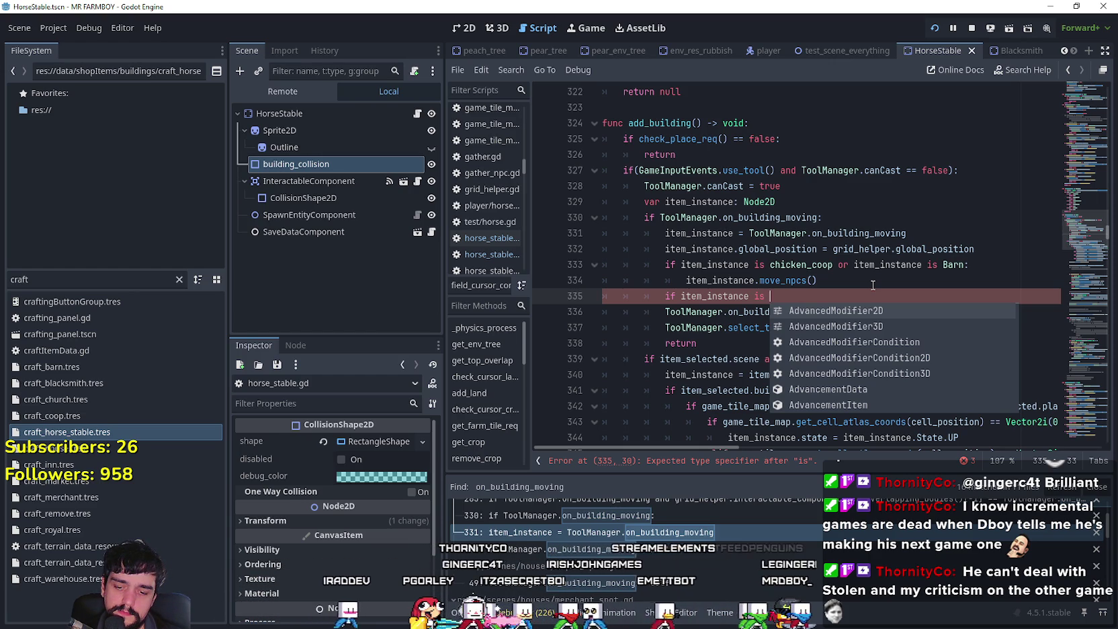
pyautogui.write('horse_stable:')
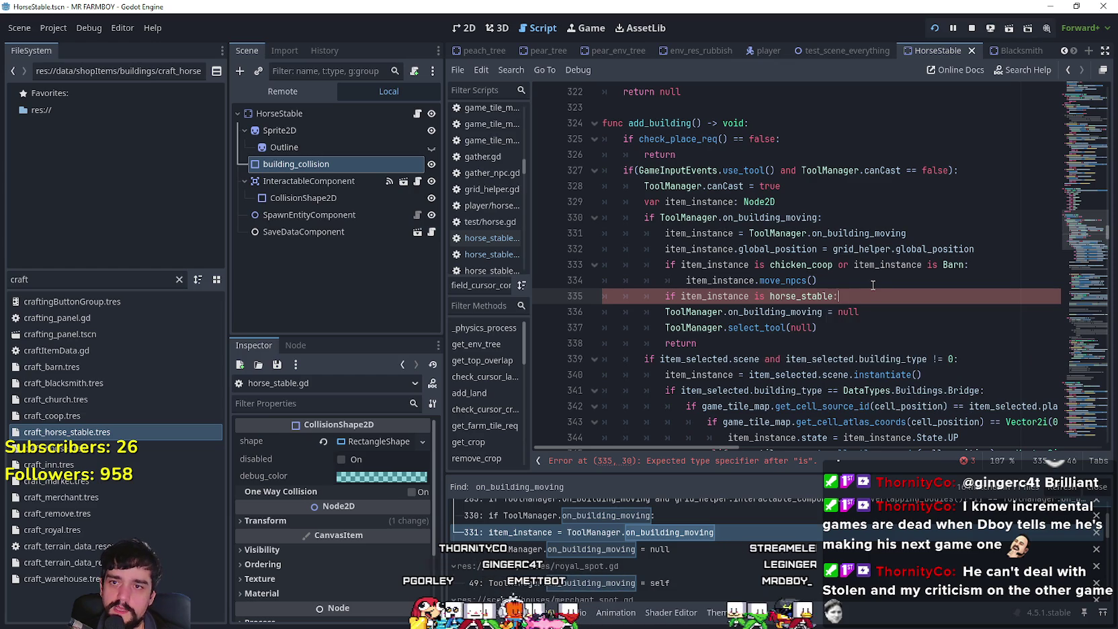
pyautogui.press('Return')
pyautogui.write('item')
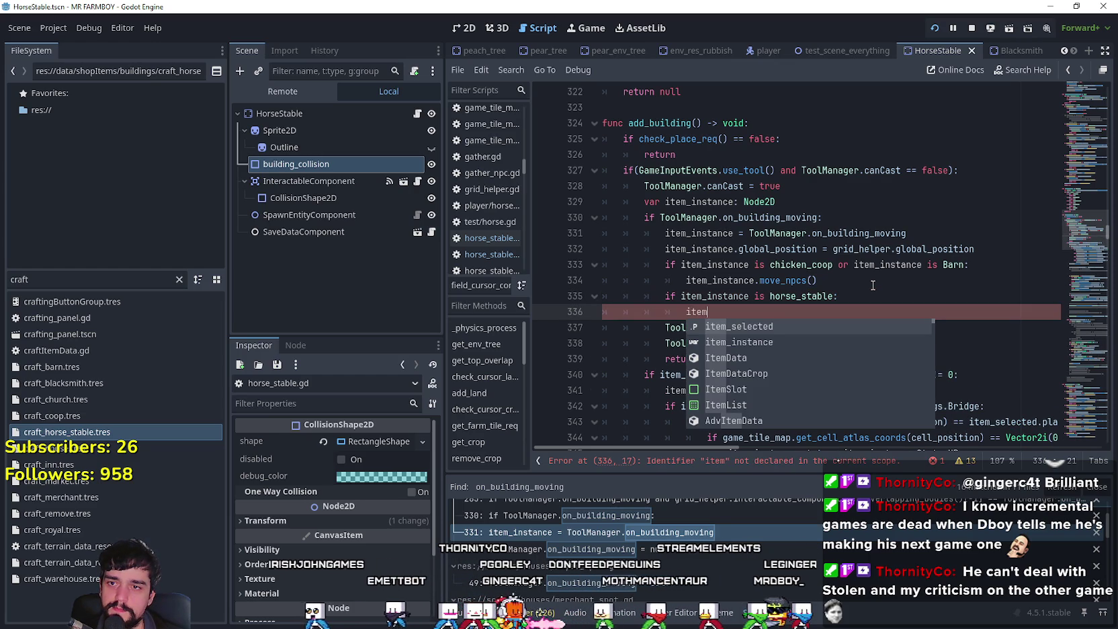
pyautogui.press('Down')
pyautogui.press('Return')
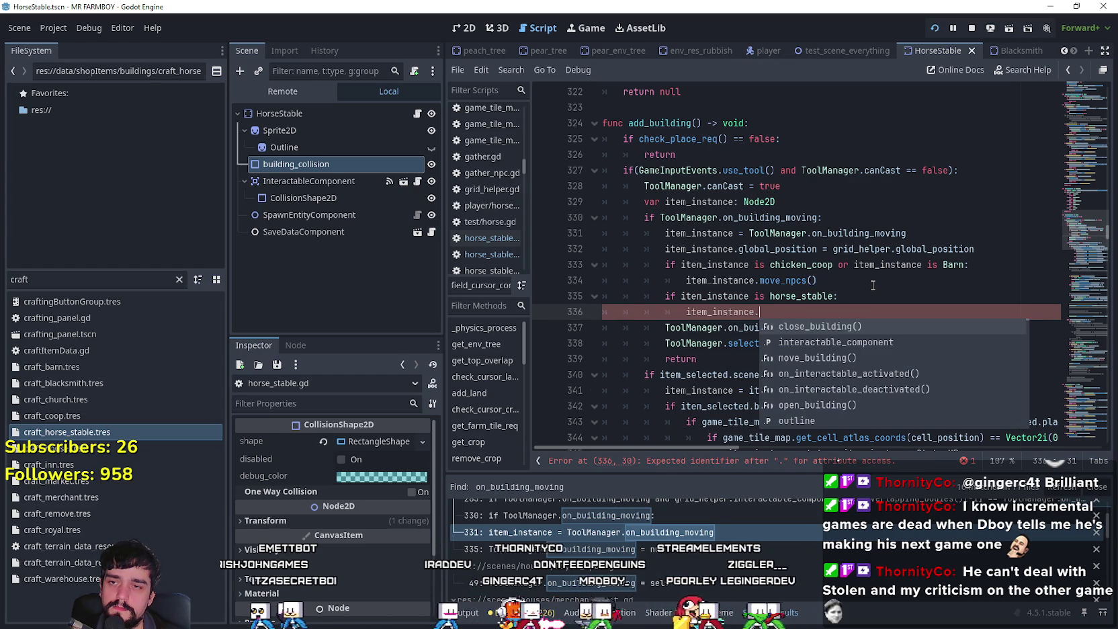
pyautogui.write('move_')
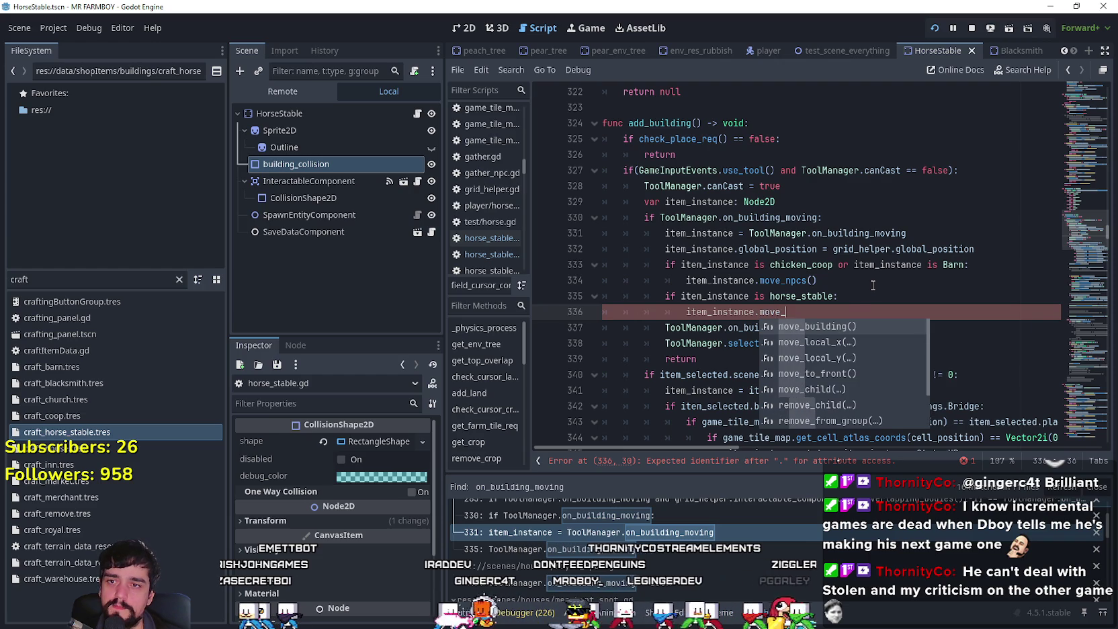
pyautogui.write('horse(')
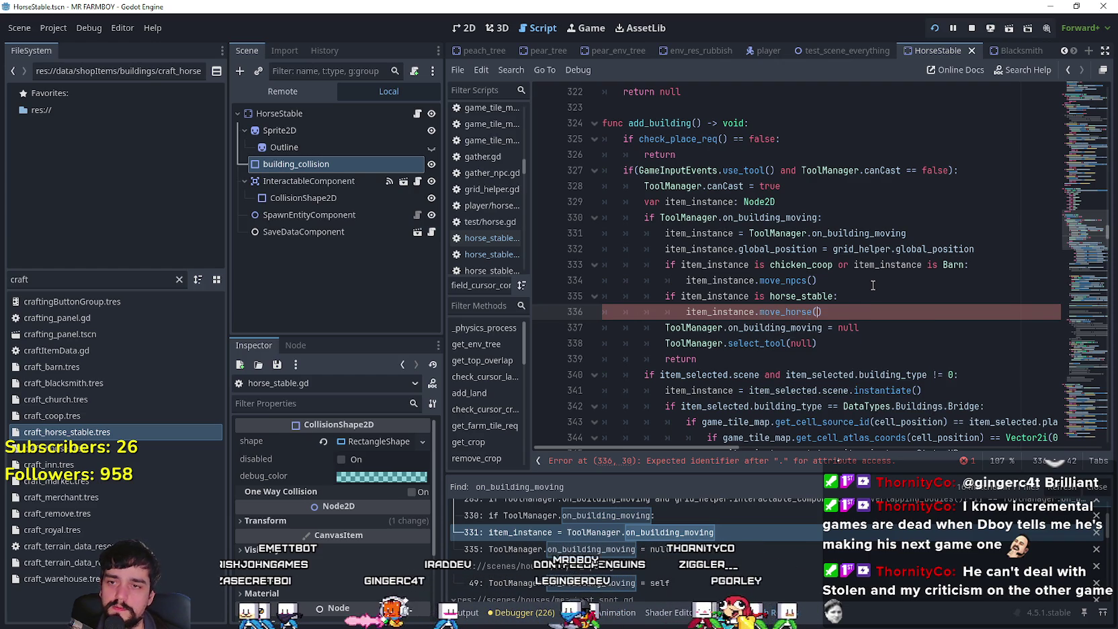
pyautogui.press('Down')
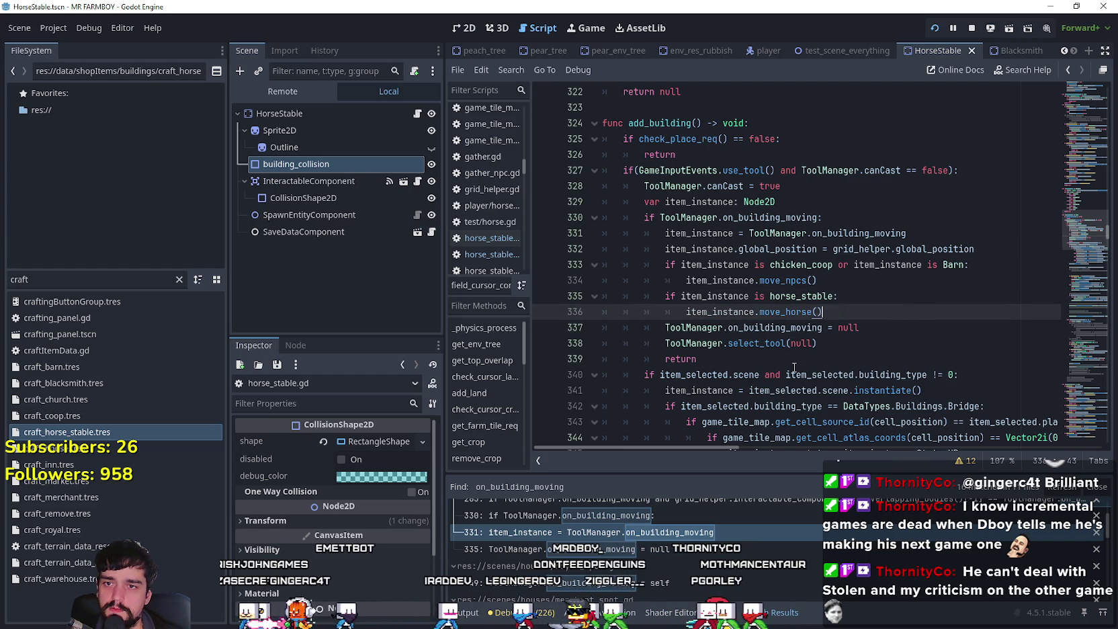
pyautogui.rightClick(793, 296)
# Add a new move_horse() function above move_building in horse_stable.gd
pyautogui.click(840, 532)
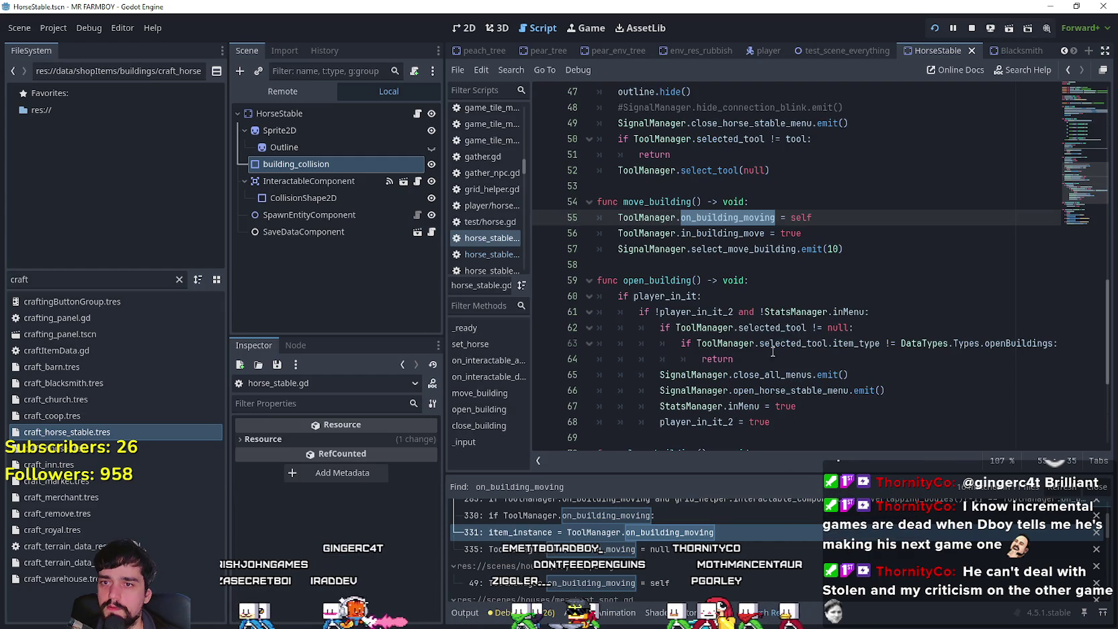
pyautogui.scroll(2, 739, 302)
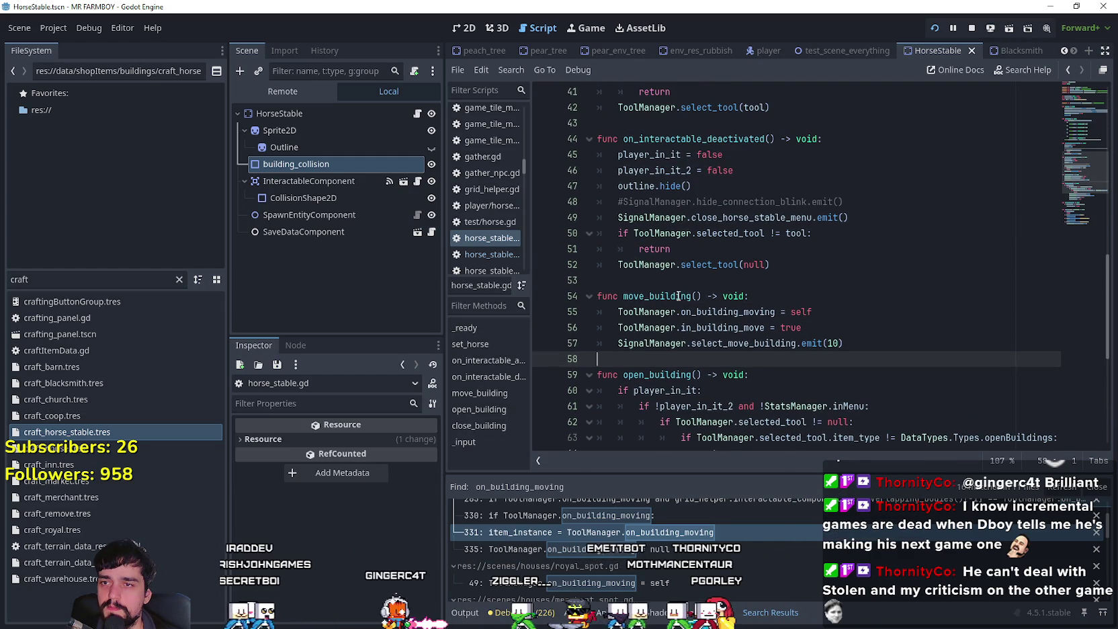
pyautogui.click(697, 282)
pyautogui.press('Return')
pyautogui.write('func')
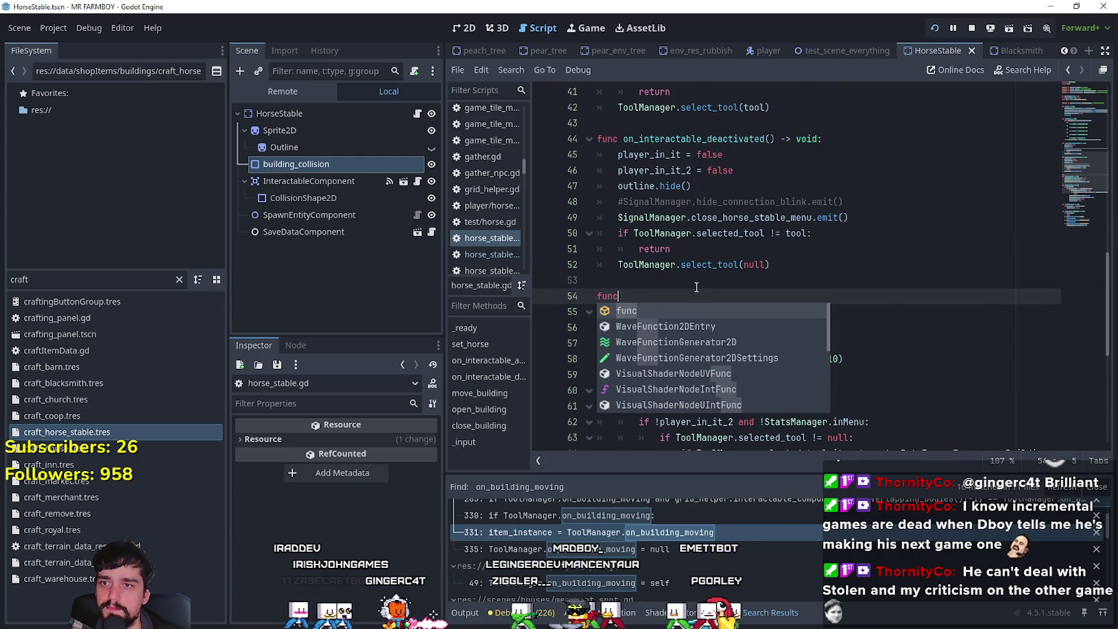
pyautogui.write(' move_horse() -> void:')
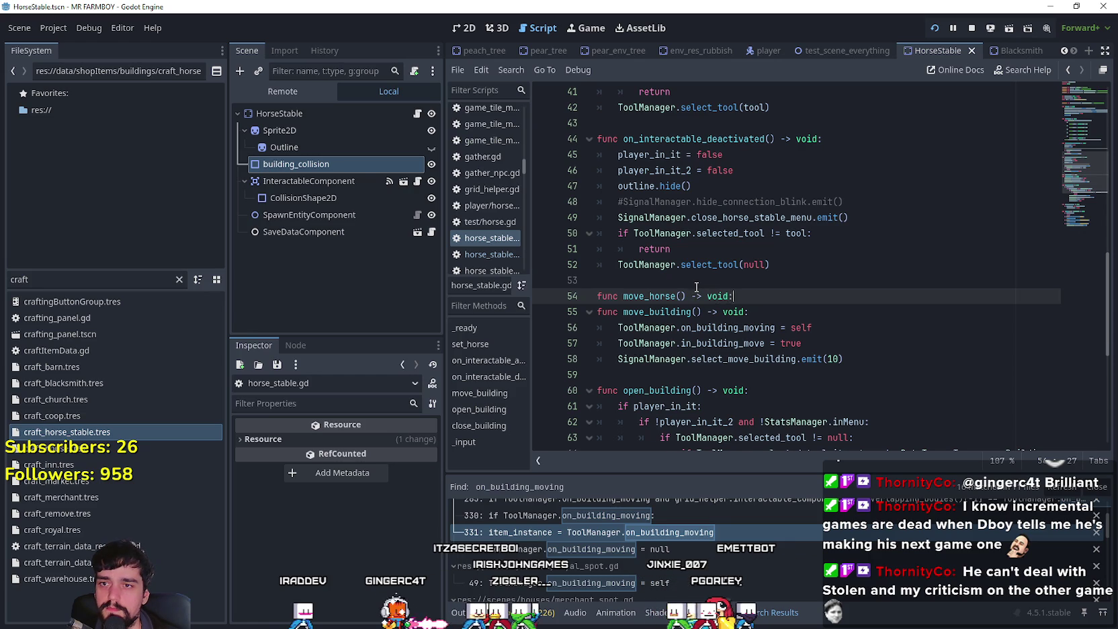
pyautogui.press('Return')
# Copy the line setting the horse's position into the move_horse body and fix its indentation
pyautogui.scroll(6, 772, 307)
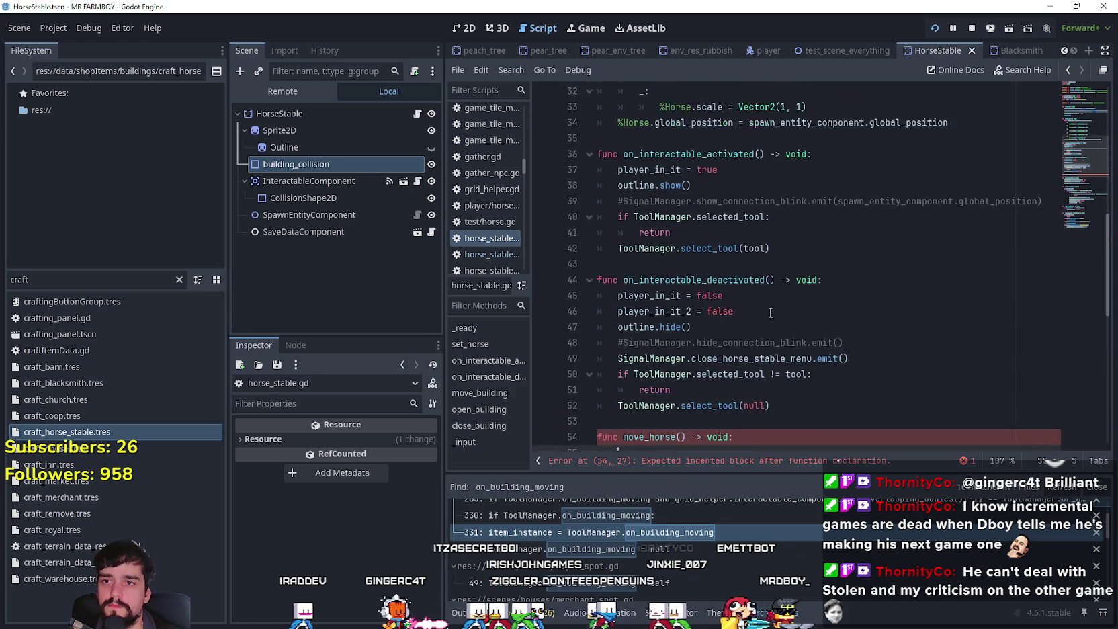
pyautogui.moveTo(990, 292); pyautogui.dragTo(595, 288)
pyautogui.hotkey('ctrl', 'c')
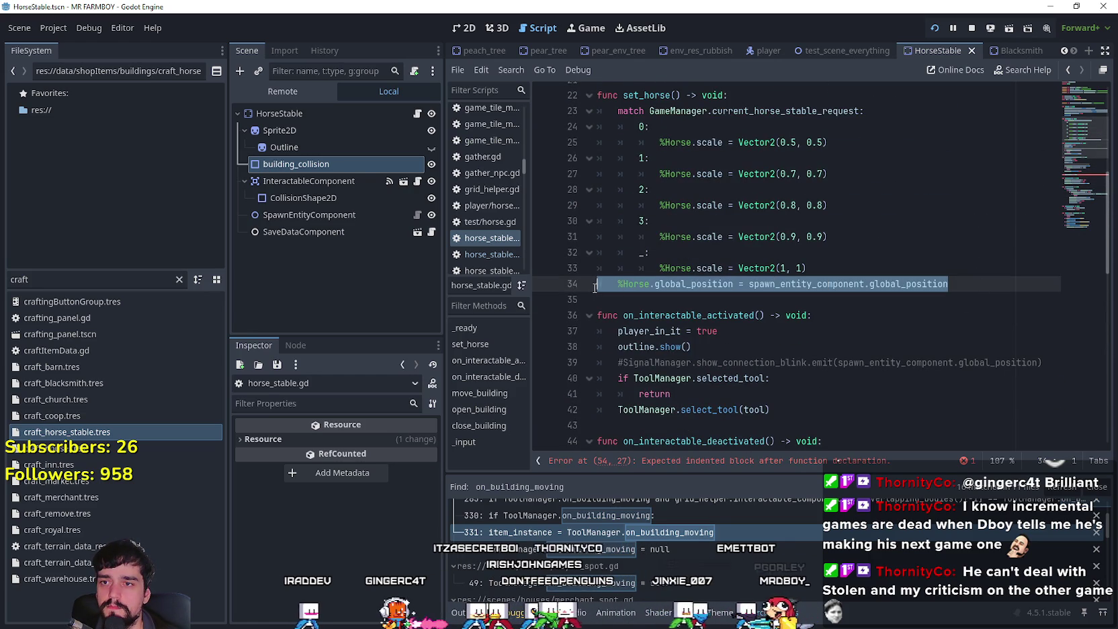
pyautogui.scroll(-8, 627, 276)
pyautogui.click(632, 238)
pyautogui.write('if')
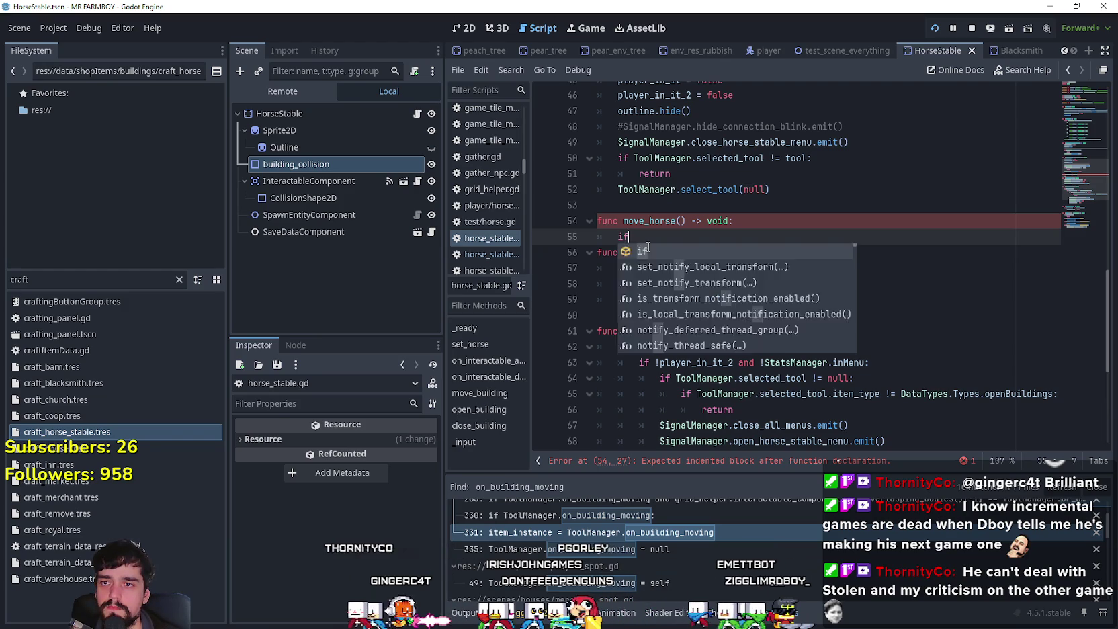
pyautogui.press('BackSpace')
pyautogui.hotkey('ctrl', 'v')
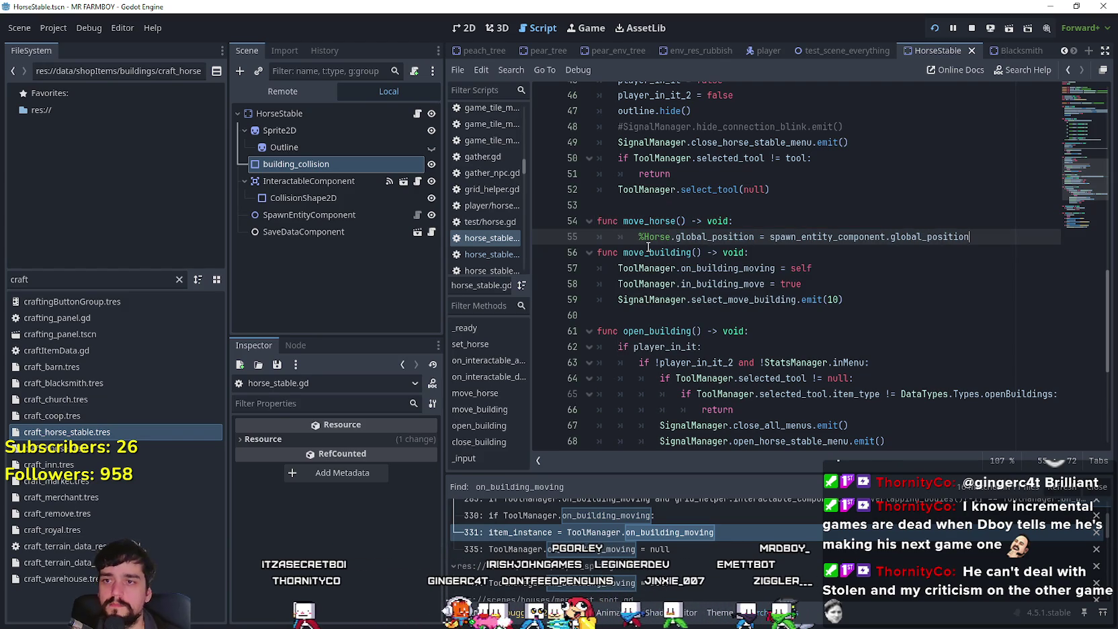
pyautogui.hotkey('shift', 'Tab')
pyautogui.hotkey('ctrl', 'shift', 'Return')
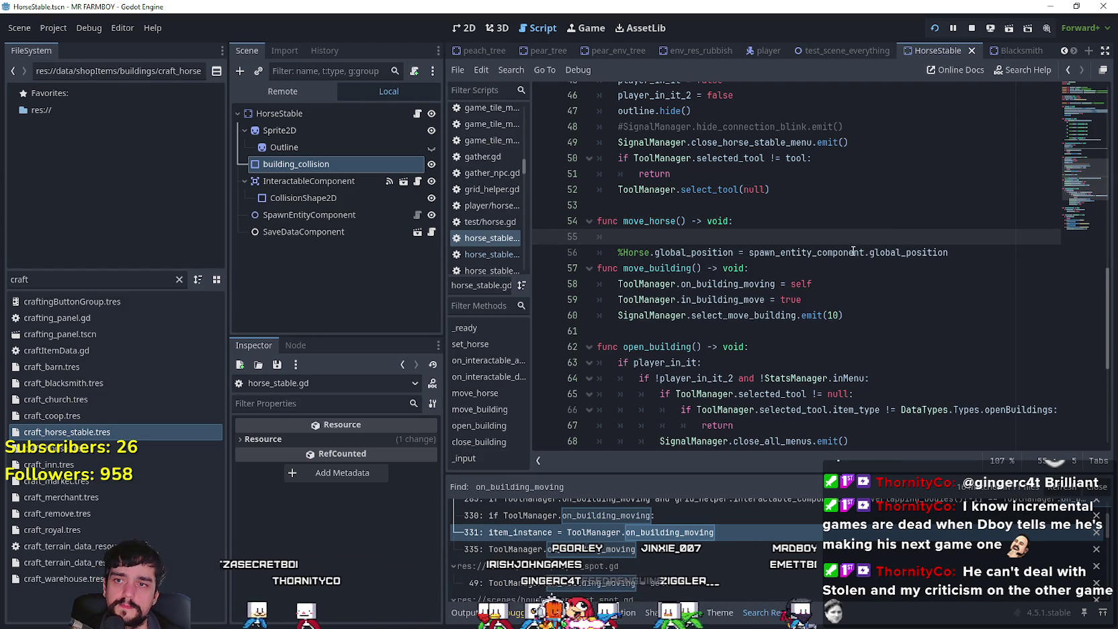
# Add 'if GameManager.current_horse_stable_request >= 4: return' before the position line
pyautogui.scroll(6, 840, 222)
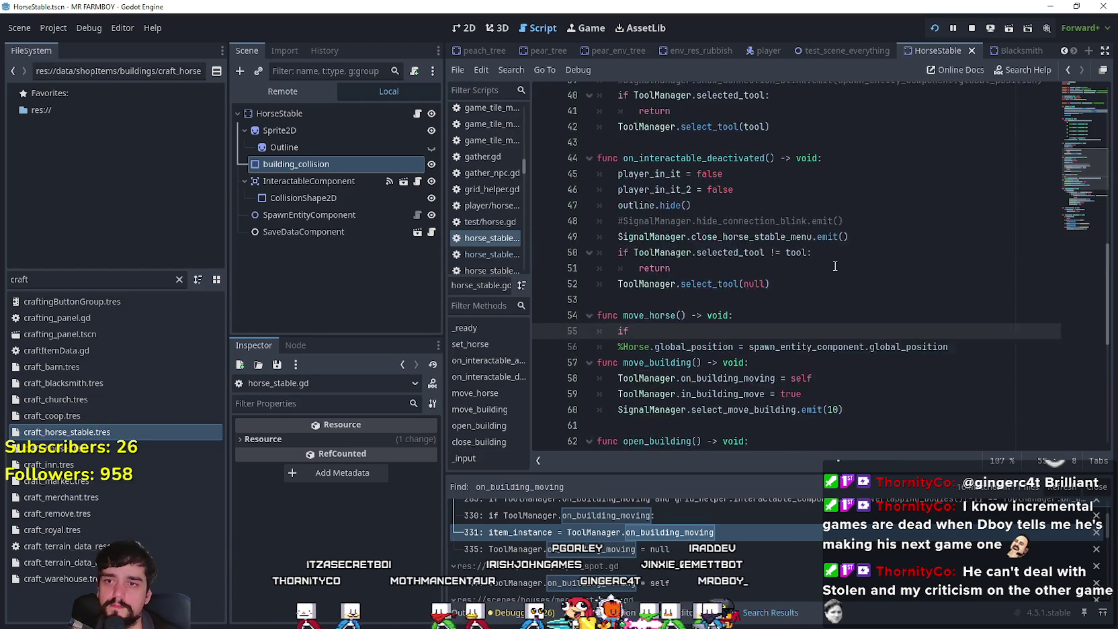
pyautogui.scroll(5, 827, 195)
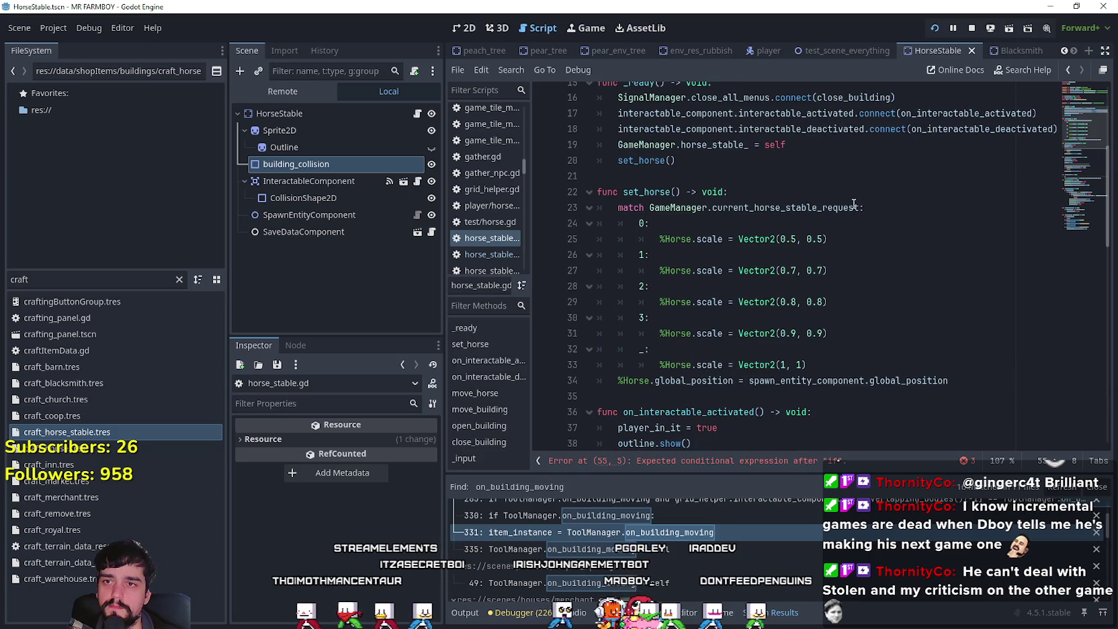
pyautogui.moveTo(863, 207); pyautogui.dragTo(651, 207)
pyautogui.hotkey('ctrl', 'c')
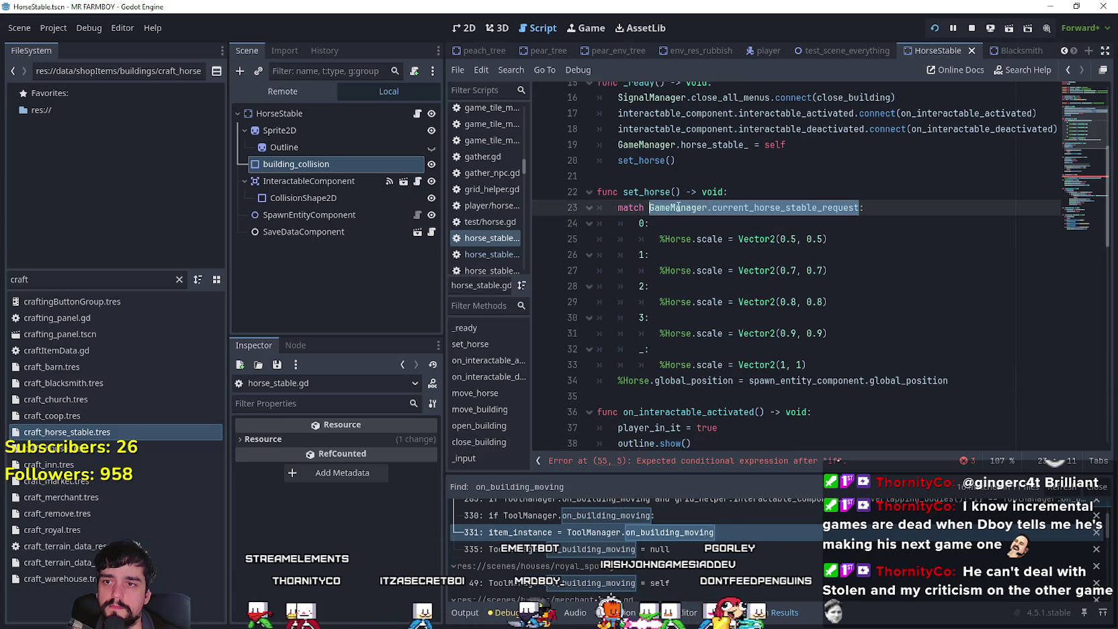
pyautogui.scroll(-12, 677, 195)
pyautogui.click(679, 147)
pyautogui.hotkey('ctrl', 'v')
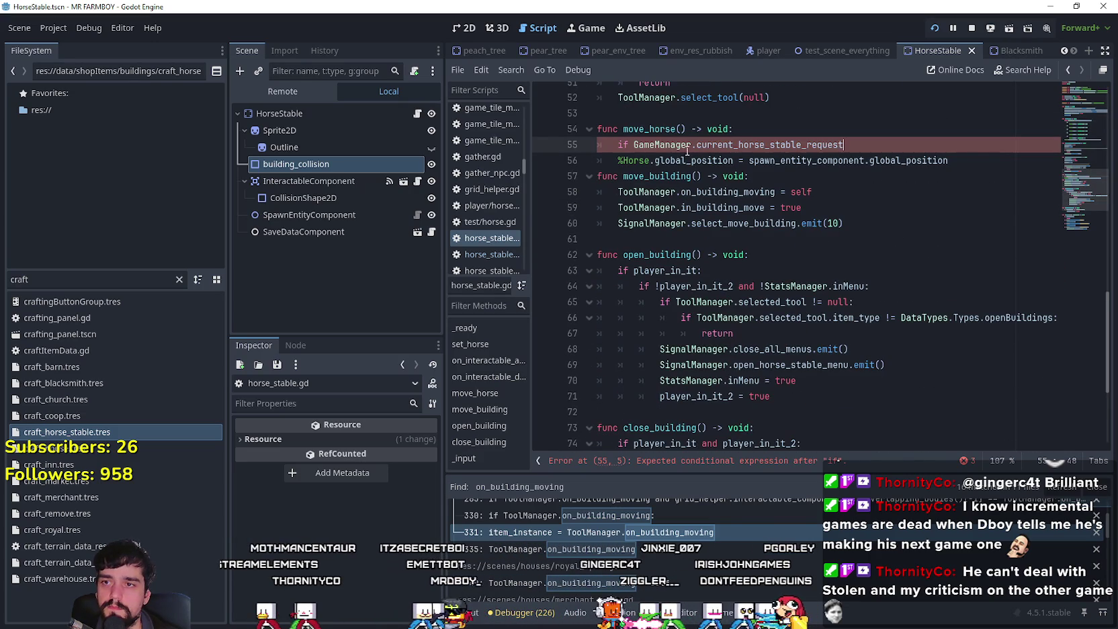
pyautogui.write(' =')
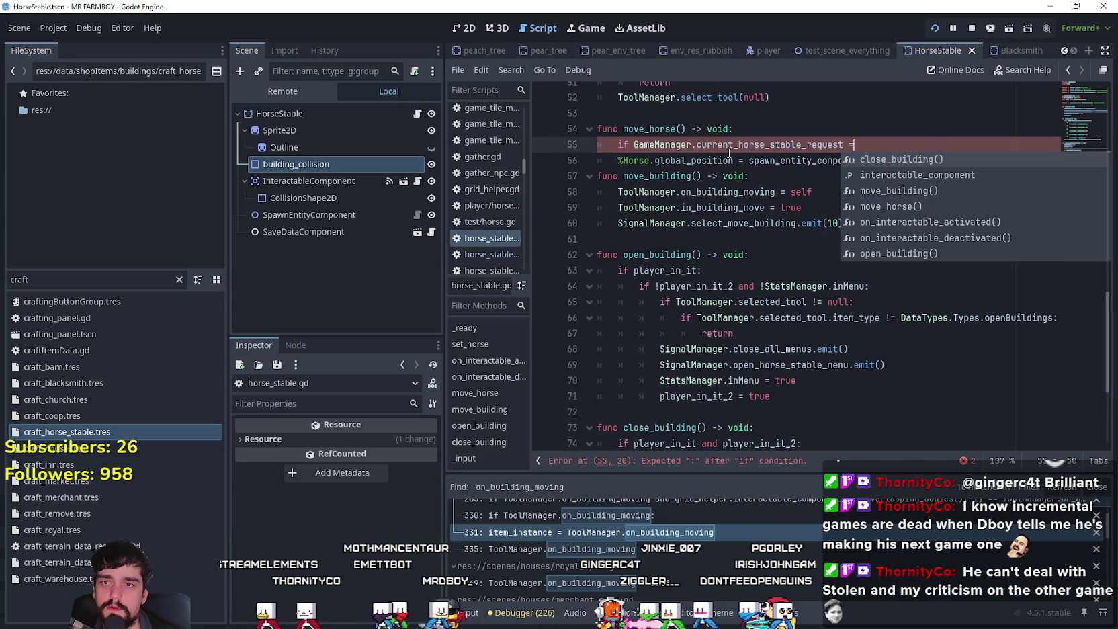
pyautogui.press('BackSpace')
pyautogui.write('>= 4:')
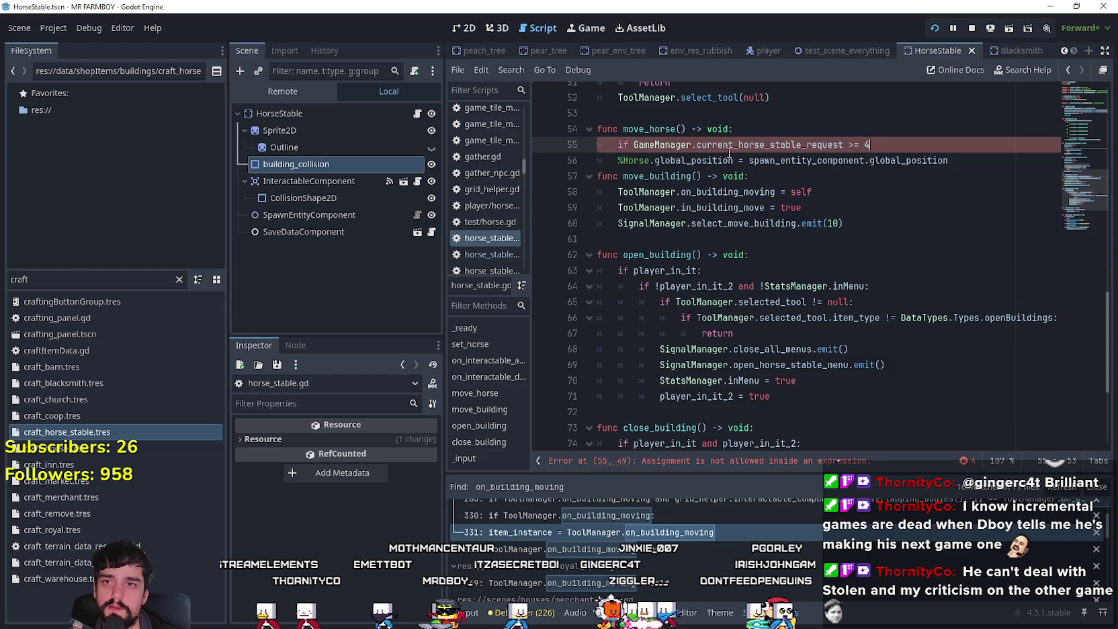
pyautogui.press('Return')
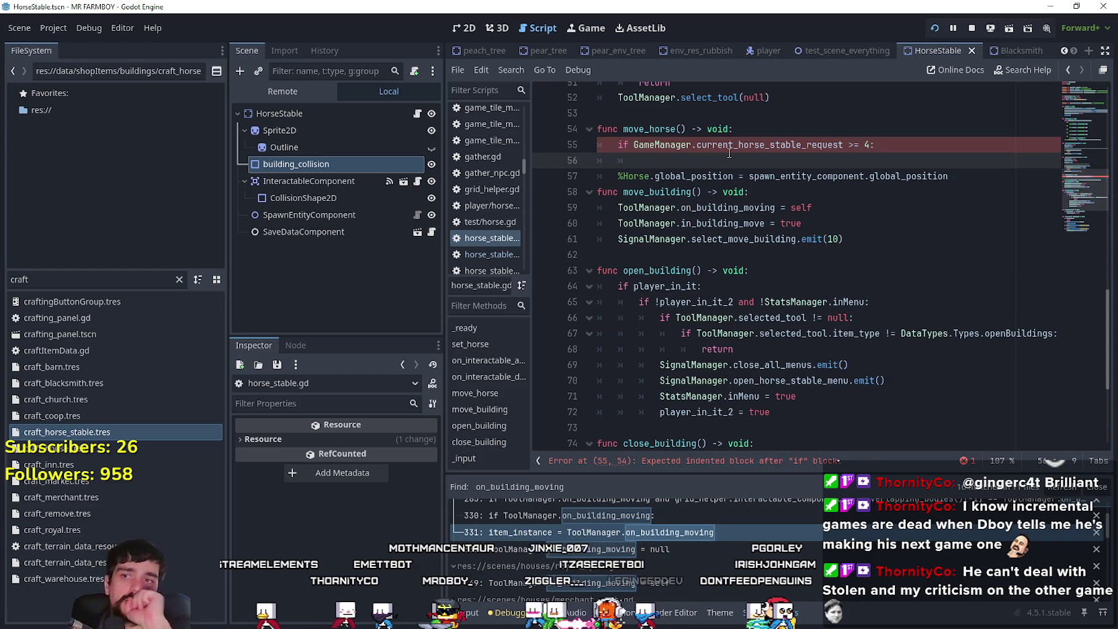
pyautogui.write('return')
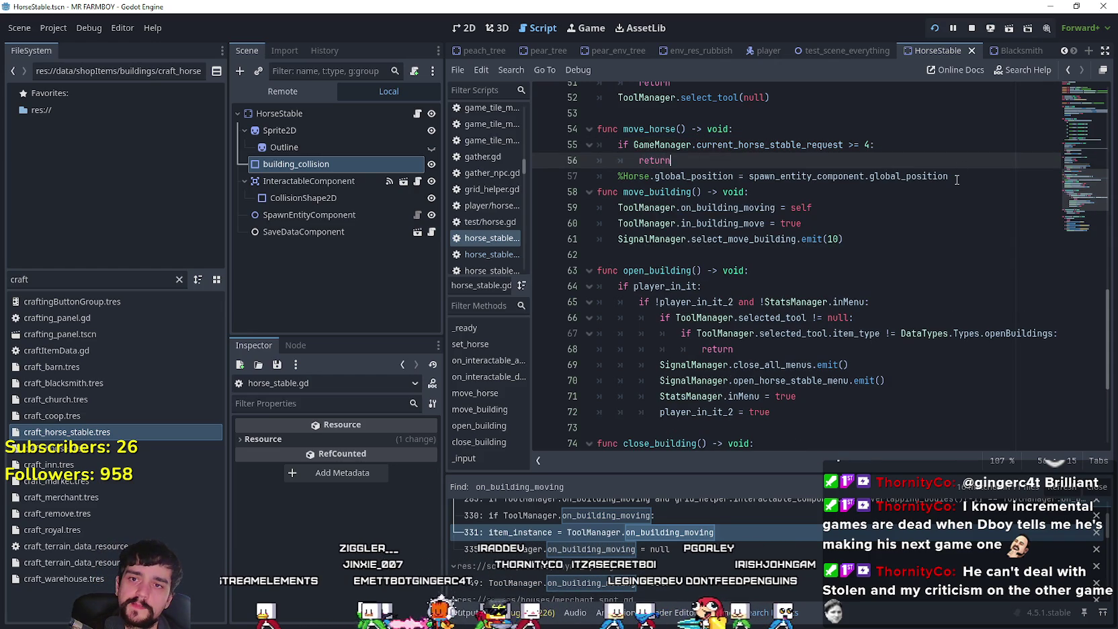
pyautogui.press('Down')
pyautogui.press('End')
pyautogui.press('Return')
pyautogui.press('BackSpace')
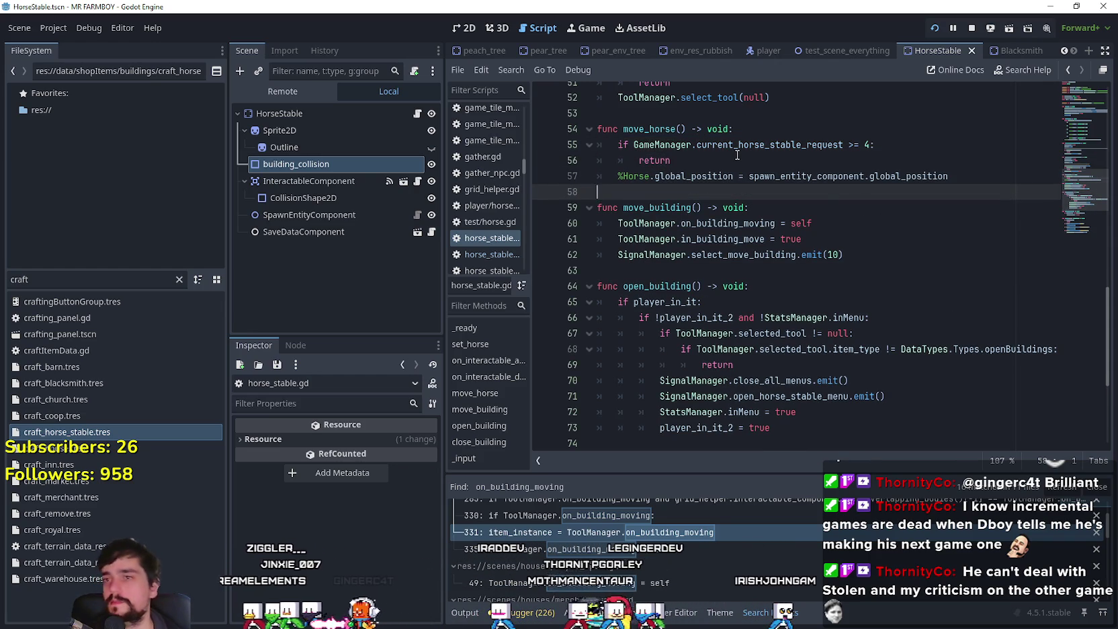
# Delete the if/return check from move_horse and save horse_stable.gd
pyautogui.click(738, 155)
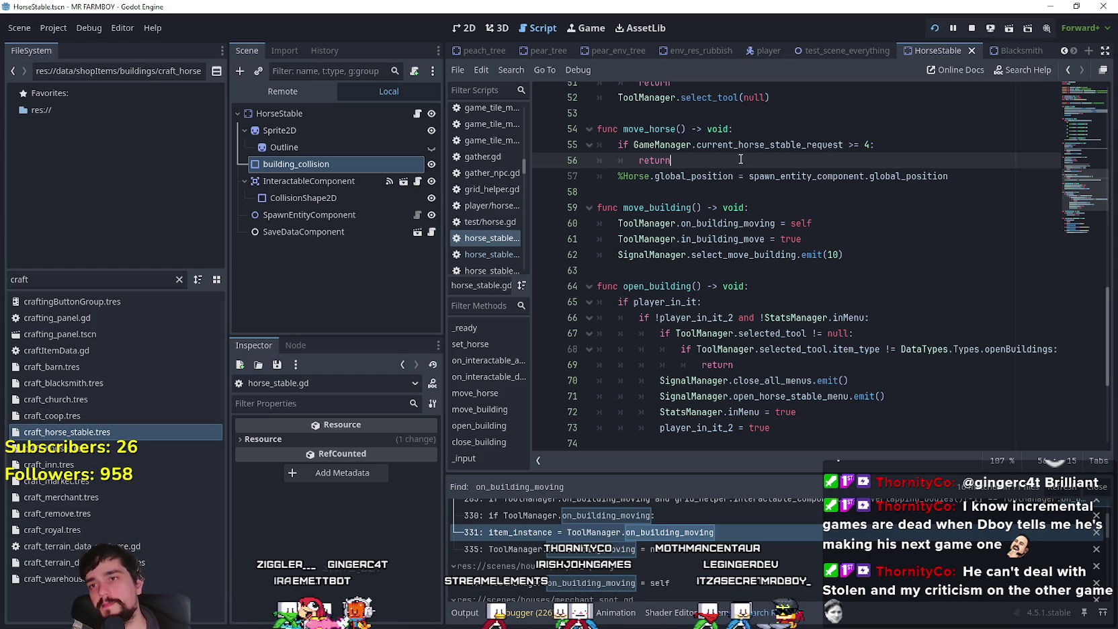
pyautogui.moveTo(735, 154); pyautogui.dragTo(561, 140)
pyautogui.press('BackSpace')
pyautogui.hotkey('ctrl', 's')
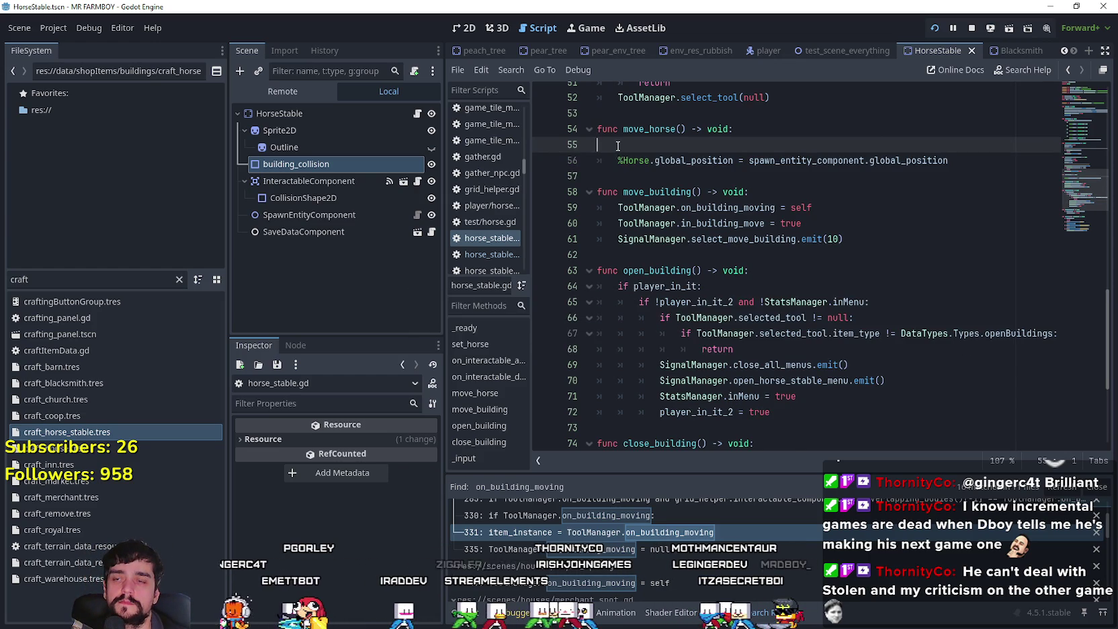
# Remove the leftover blank line and bring up field_cursor.gd's add_building code
pyautogui.press('BackSpace')
pyautogui.click(633, 165)
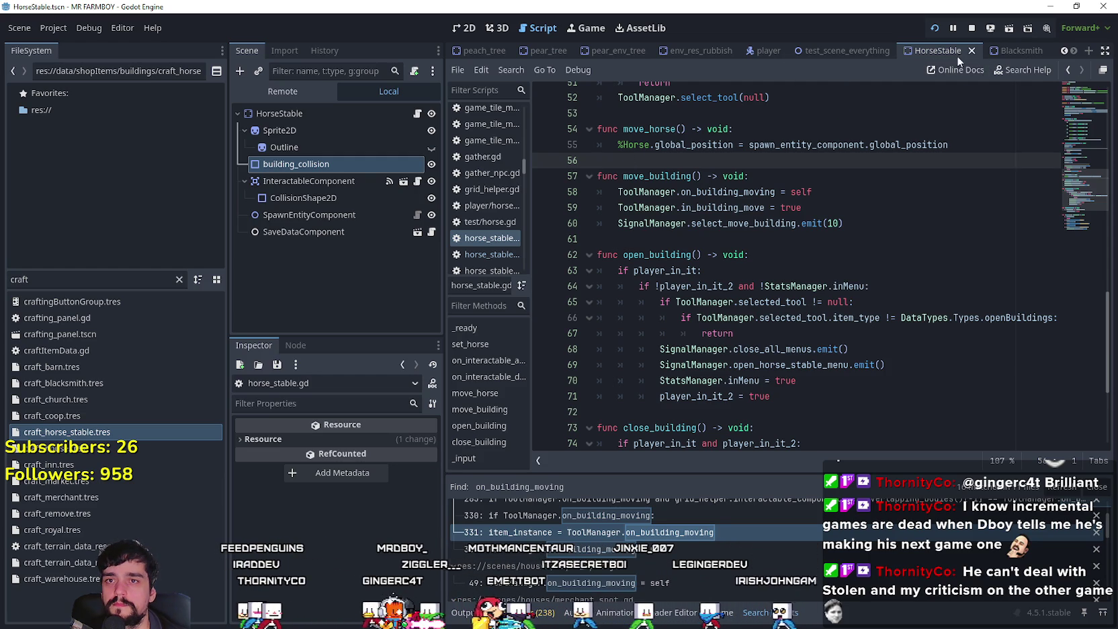
pyautogui.click(615, 533)
# Save, run the game and relocate the horse stable to a new spot
pyautogui.click(815, 264)
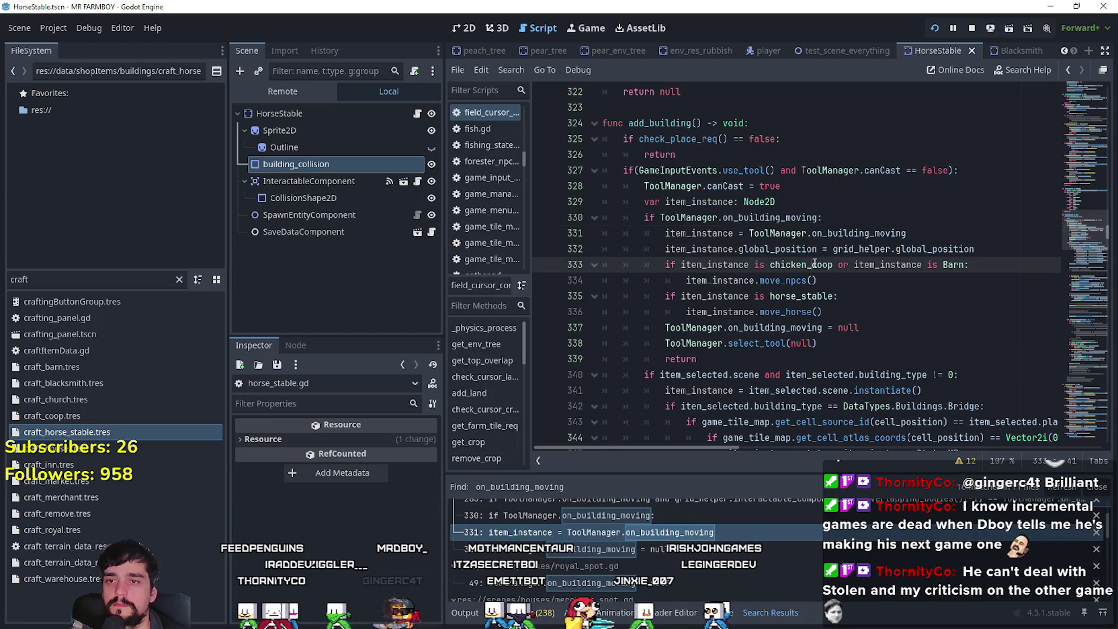
pyautogui.hotkey('ctrl', 's')
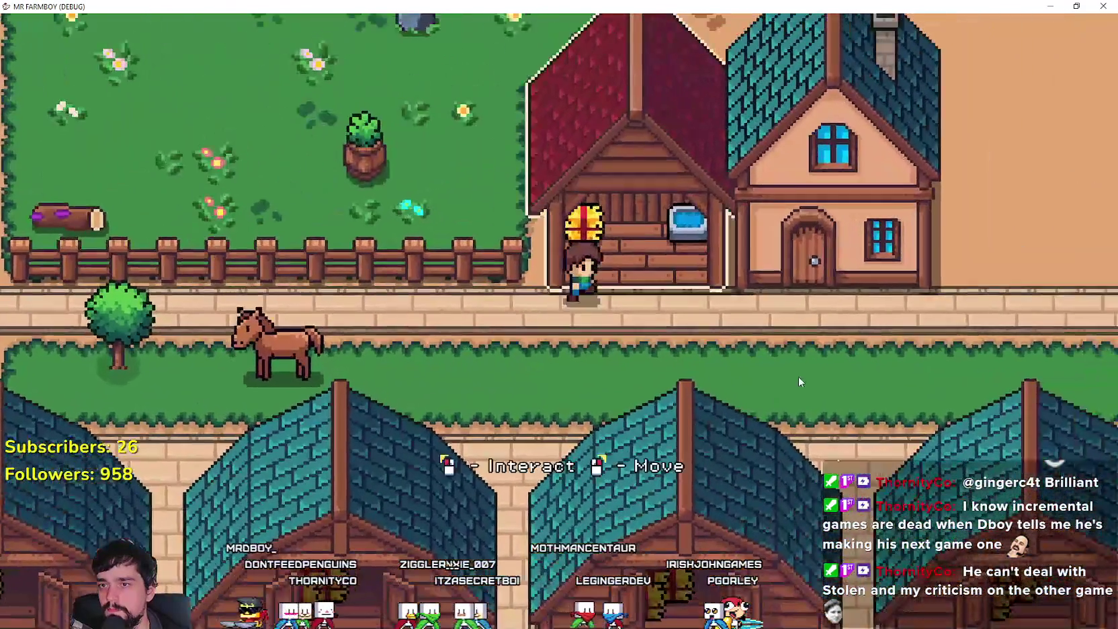
pyautogui.rightClick(797, 379)
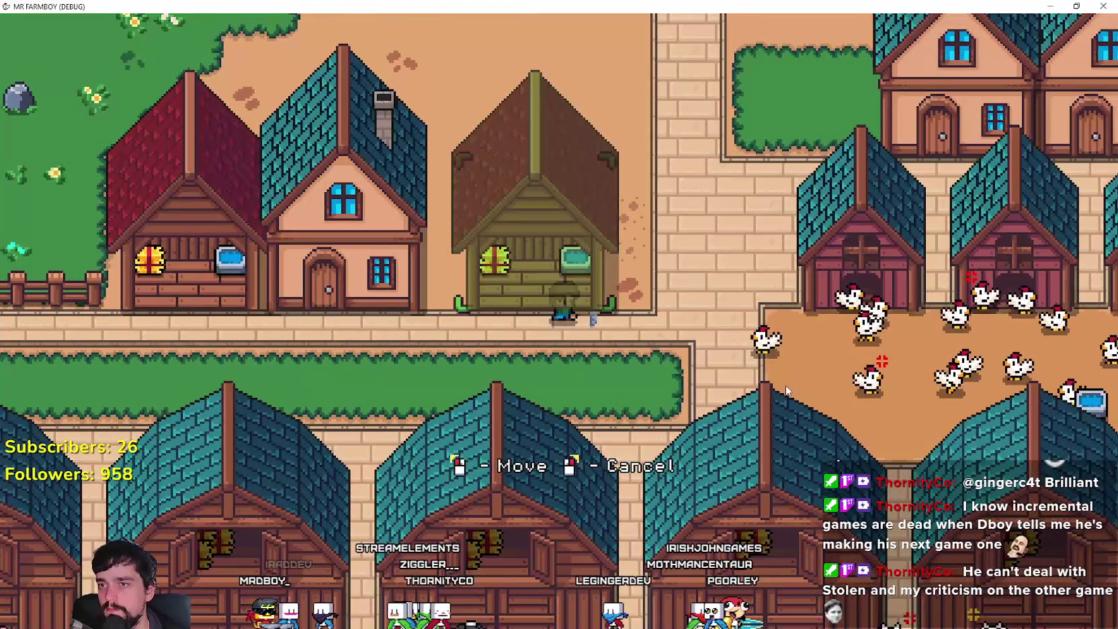
pyautogui.click(786, 385)
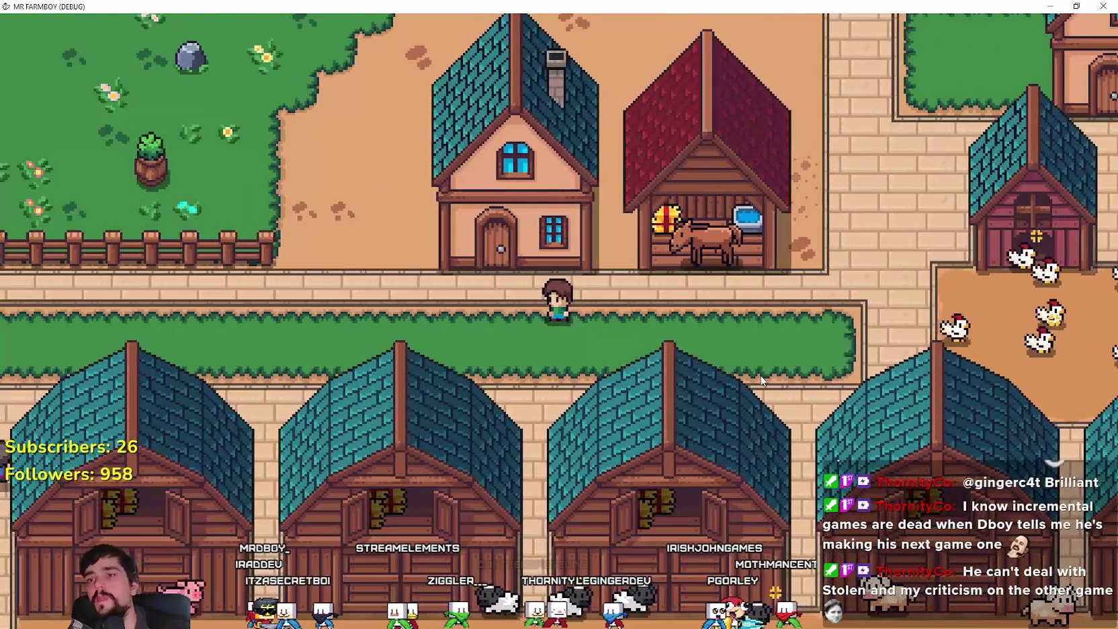
# Ride the horse and walk the farmer around to verify the horse moved, then return to the editor
pyautogui.press('e')
pyautogui.press('a')
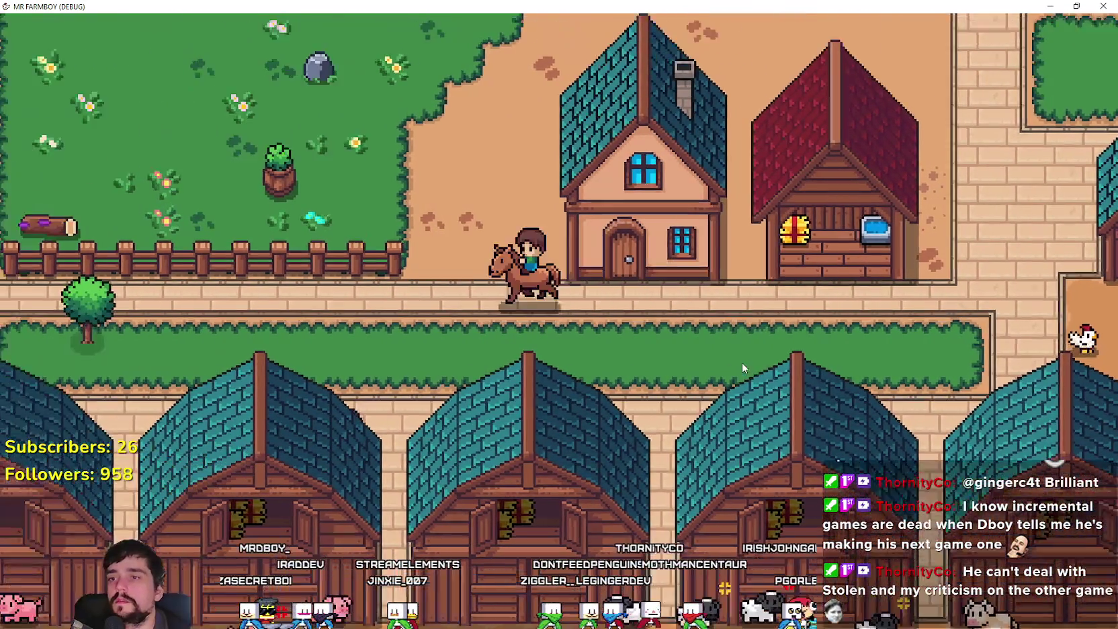
pyautogui.press('w')
pyautogui.press('e')
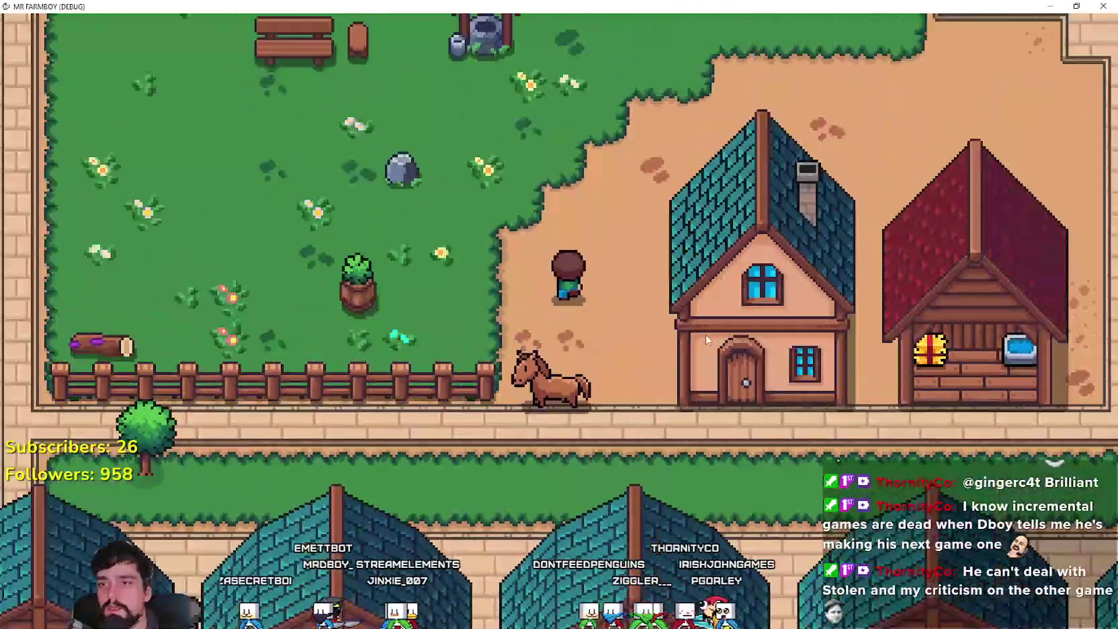
pyautogui.scroll(-5, 707, 339)
pyautogui.scroll(3, 705, 339)
pyautogui.press('w')
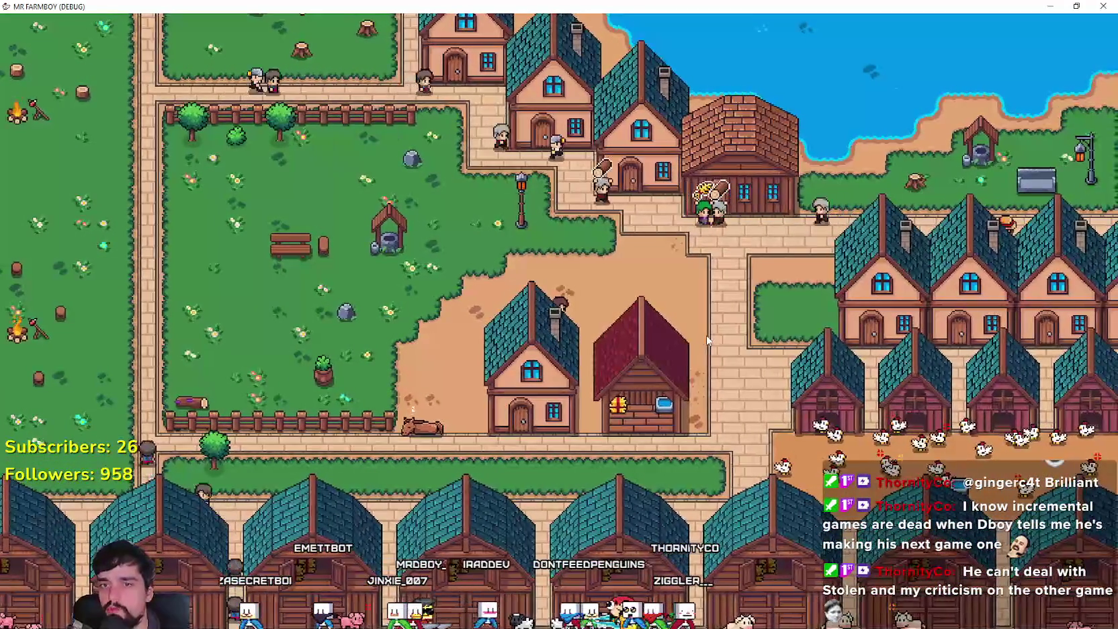
pyautogui.press('d')
pyautogui.press('Tab')
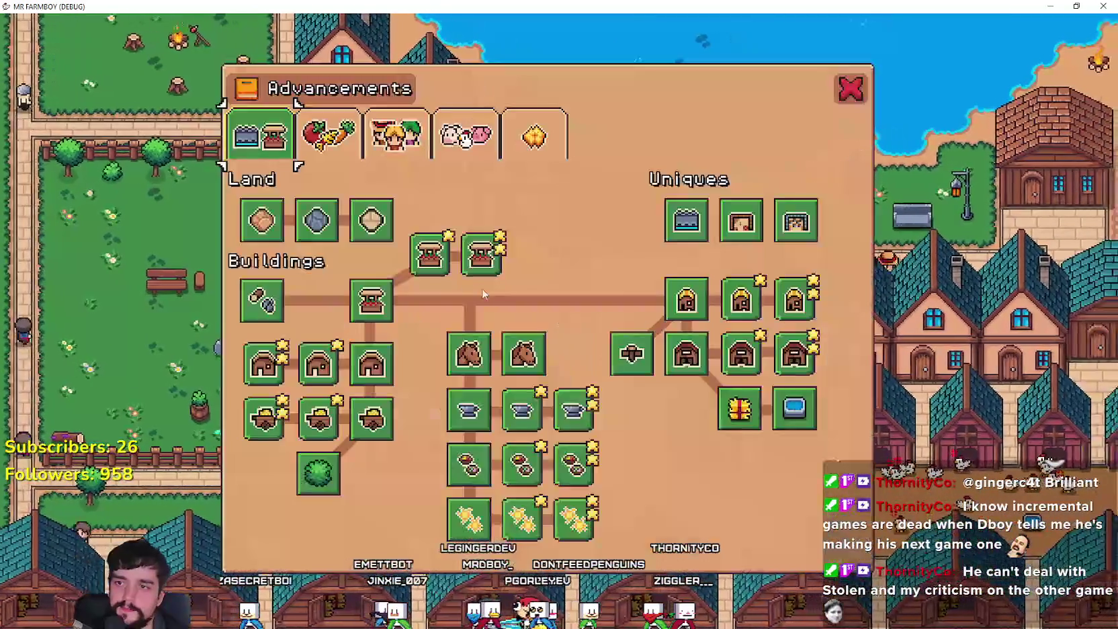
pyautogui.press('Escape')
pyautogui.press('Escape')
pyautogui.press('Escape')
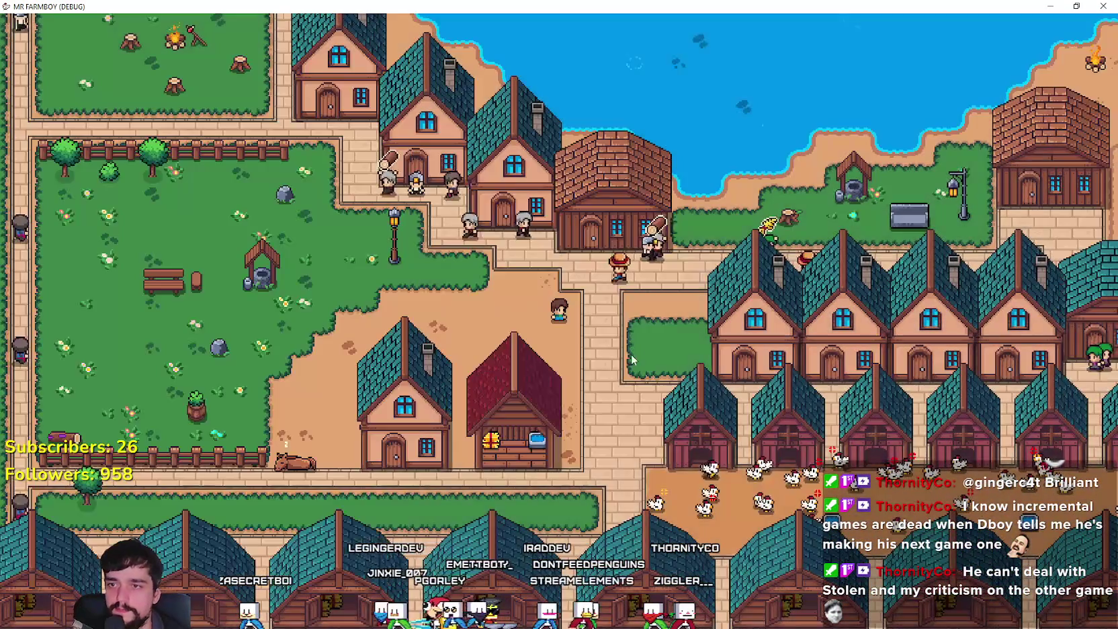
pyautogui.hotkey('alt', 'Tab')
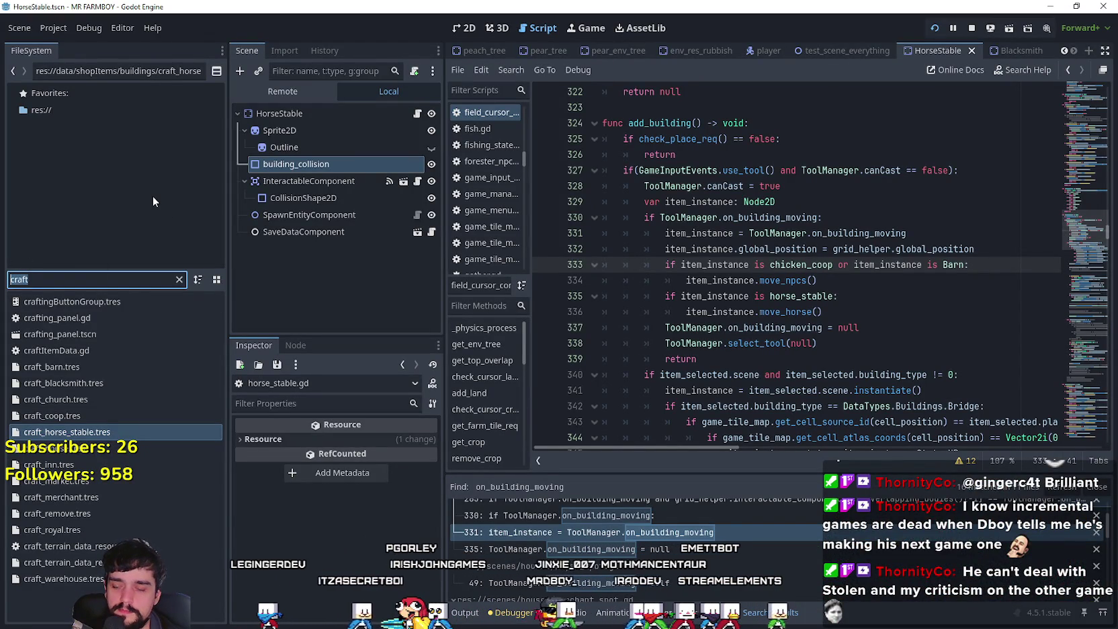
# Uncomment the current_horse_stable_request < 4 return check in player.gd's horse_set
pyautogui.write('player')
pyautogui.doubleClick(44, 350)
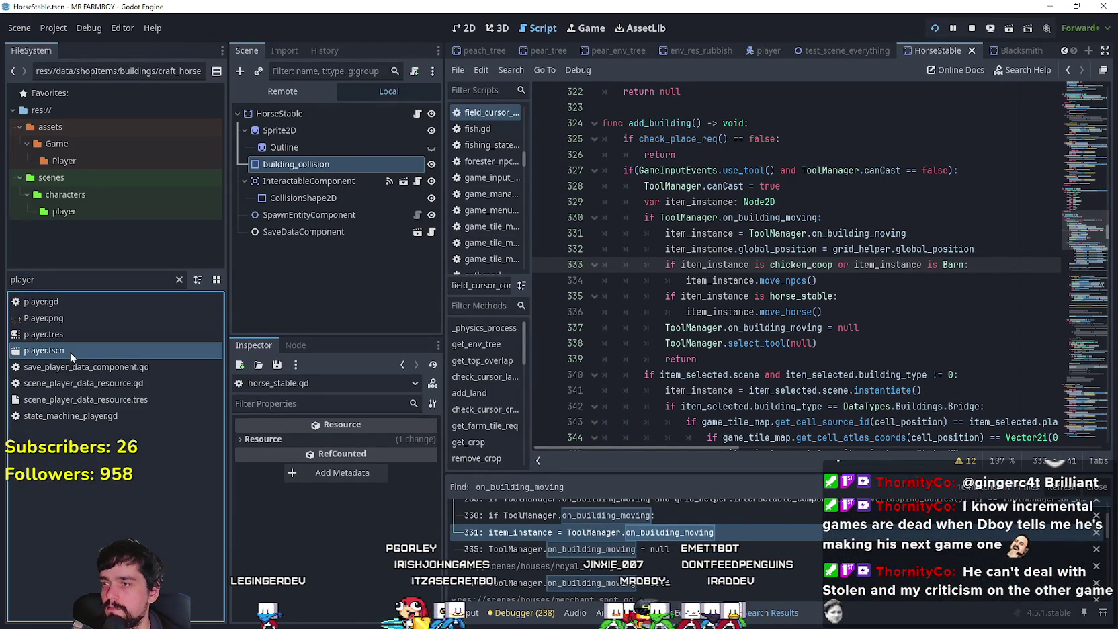
pyautogui.click(413, 113)
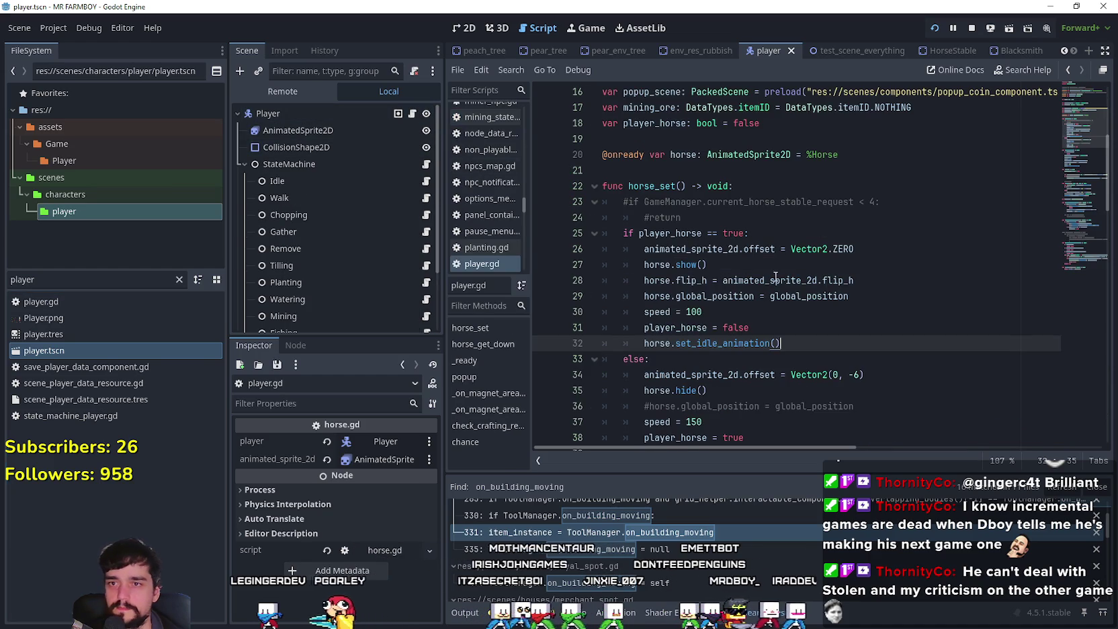
pyautogui.moveTo(726, 225); pyautogui.dragTo(617, 208)
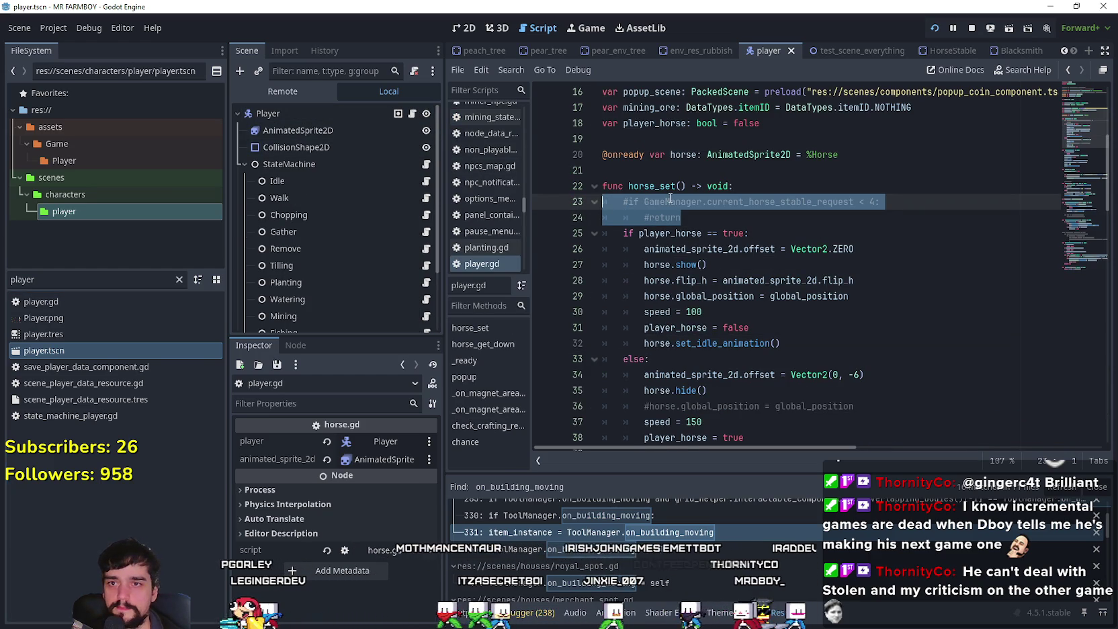
pyautogui.hotkey('ctrl', 's')
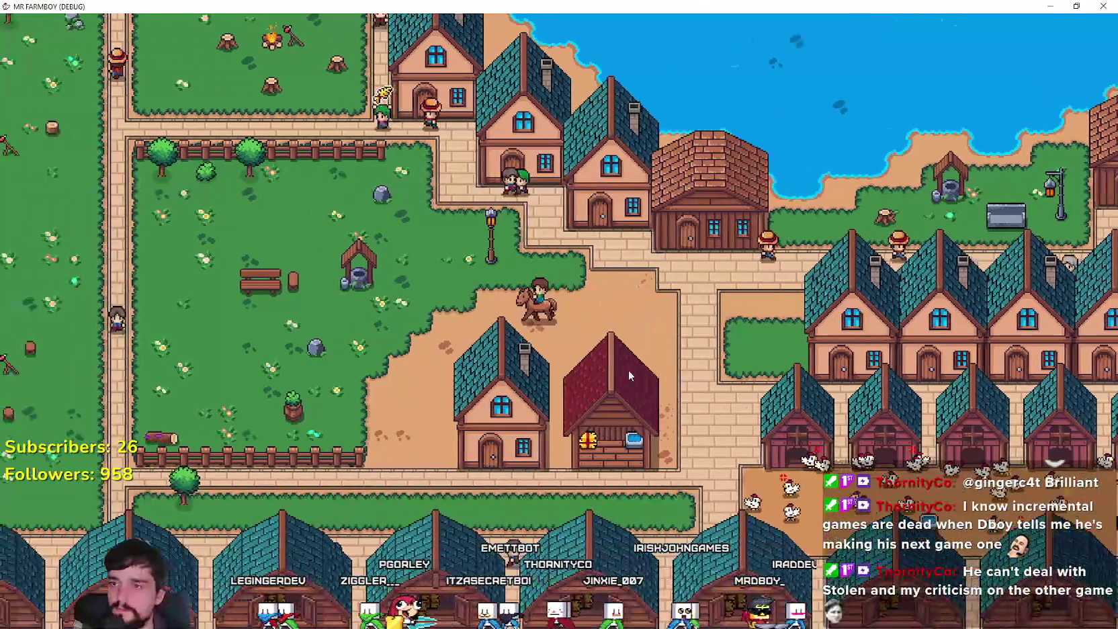
# Quit the running game and return to the horse show line in player.gd
pyautogui.press('Escape')
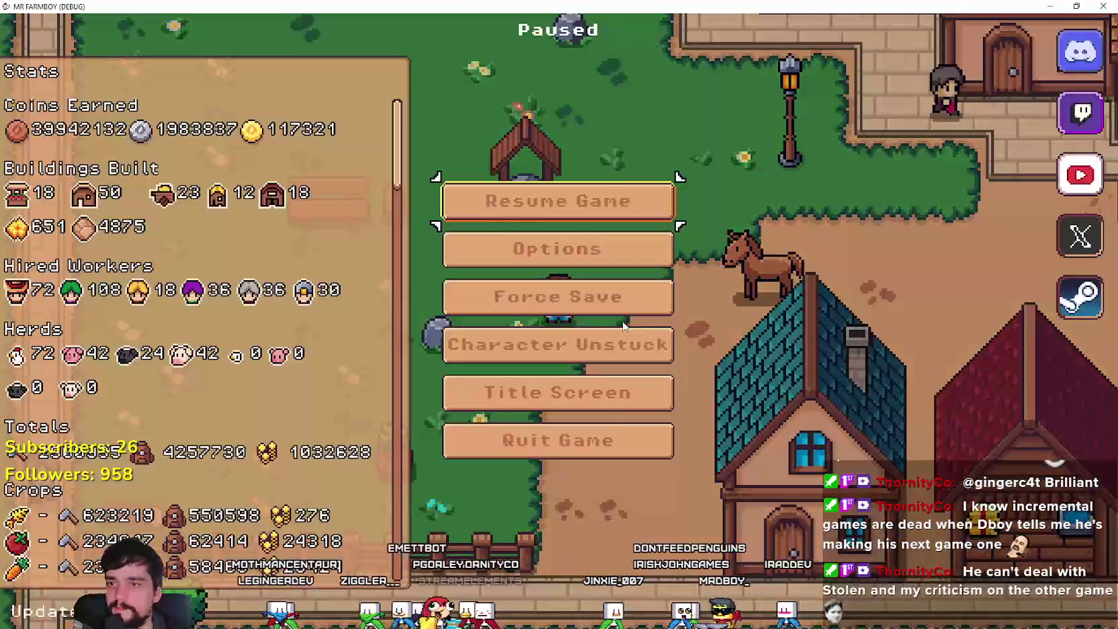
pyautogui.click(609, 443)
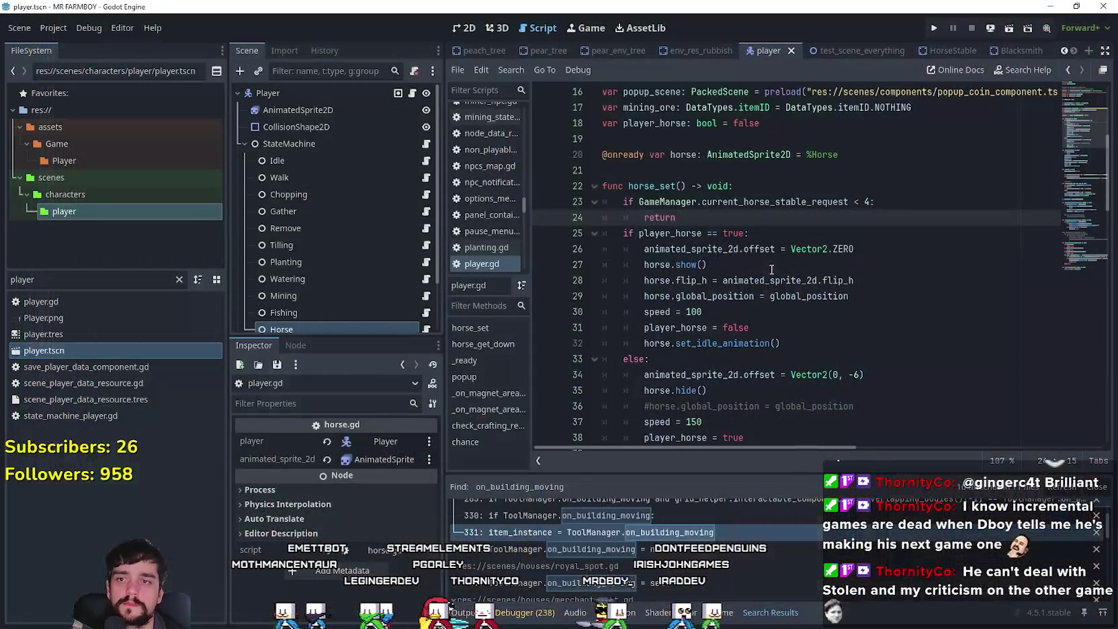
pyautogui.click(772, 269)
# Run the project again to bring up the Mr Farmboy title screen
pyautogui.click(933, 29)
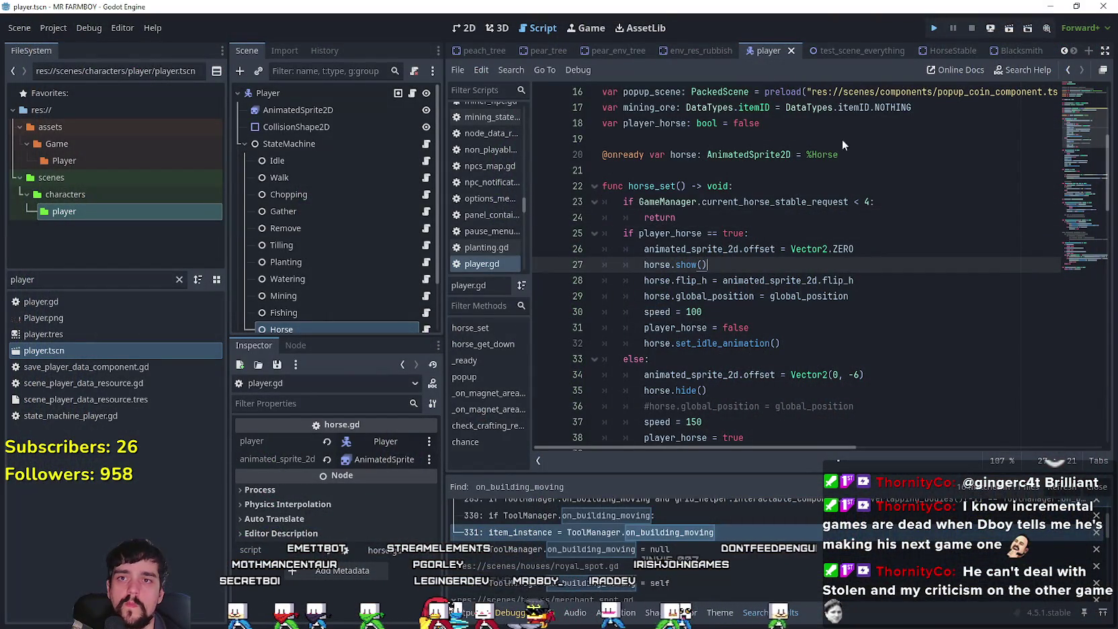